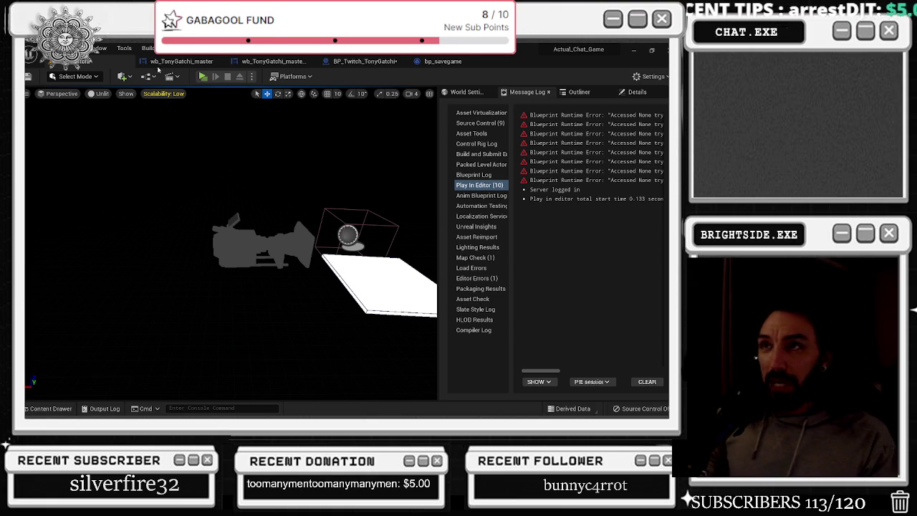
- Save the wb_TonyGatchi_master widget blueprint, then bring up BP_Twitch_TonyGatchi's Event Graph
click(178, 62)
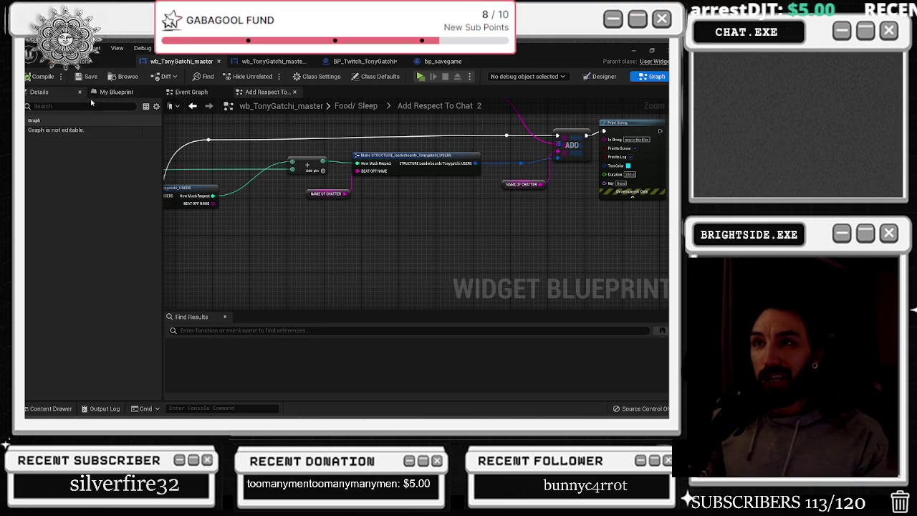
click(86, 76)
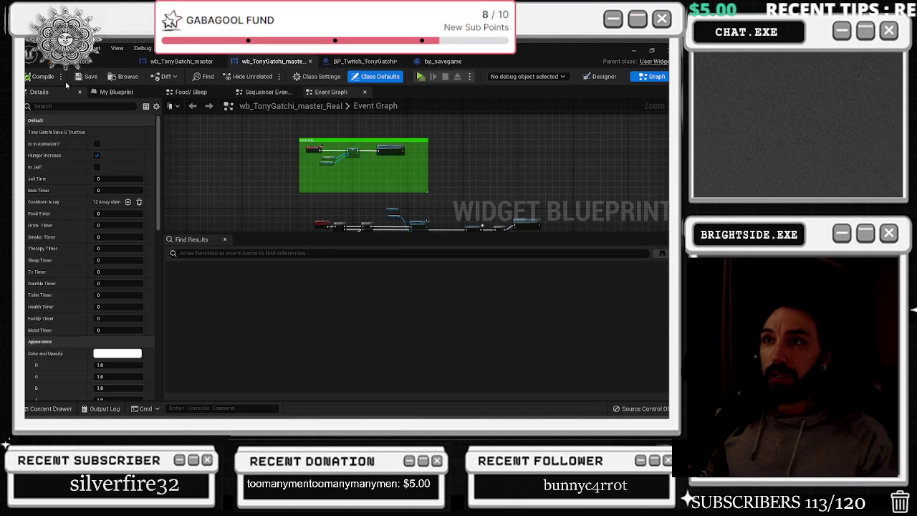
click(354, 62)
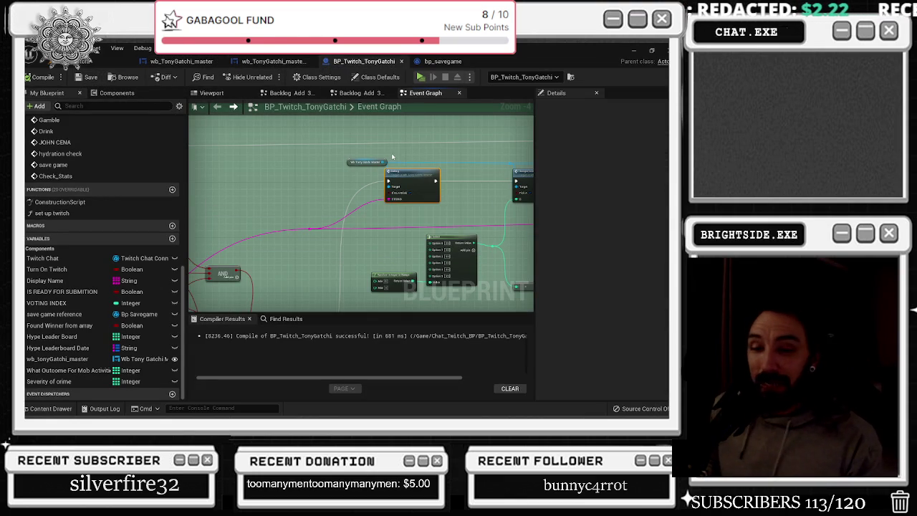
- Move the stats-check node group down-right and the Break STRUCTURE TonyGatchi node up-left
drag(417, 182, 420, 184)
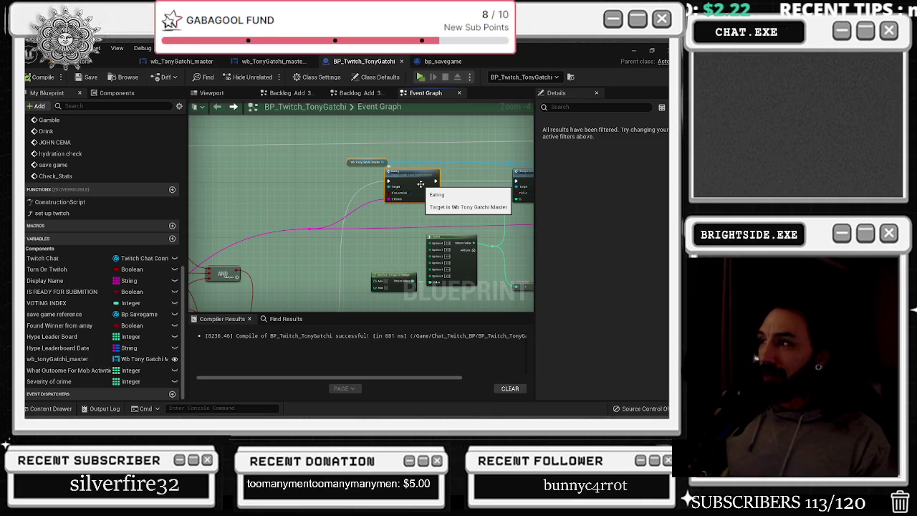
scroll(416, 180, down, 2)
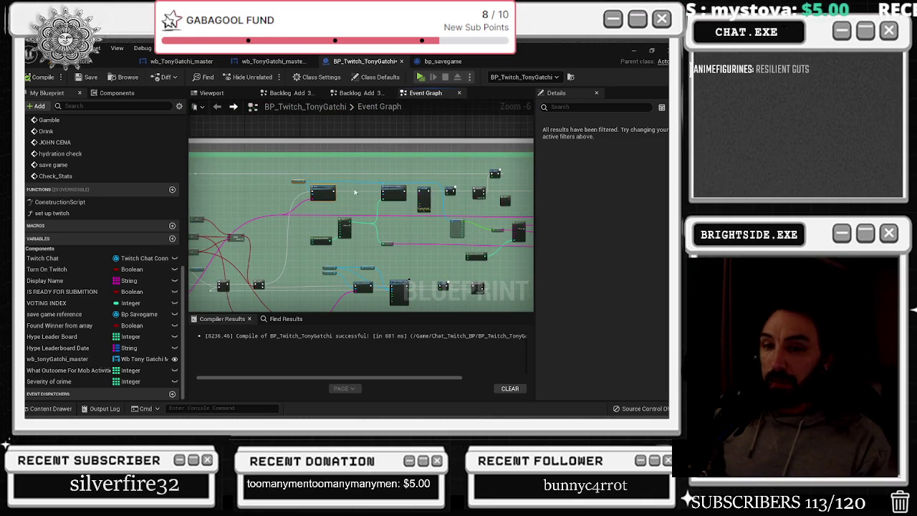
scroll(335, 190, up, 2)
drag(313, 217, 400, 138)
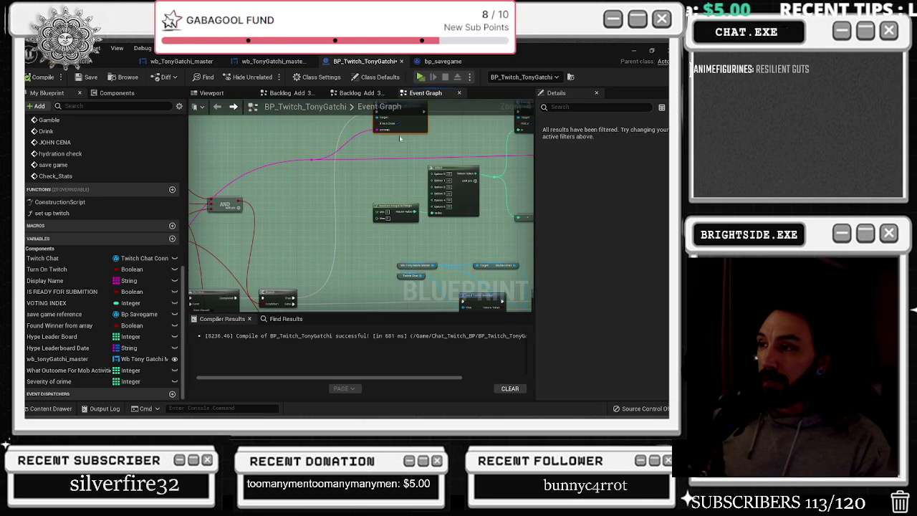
drag(290, 186, 375, 163)
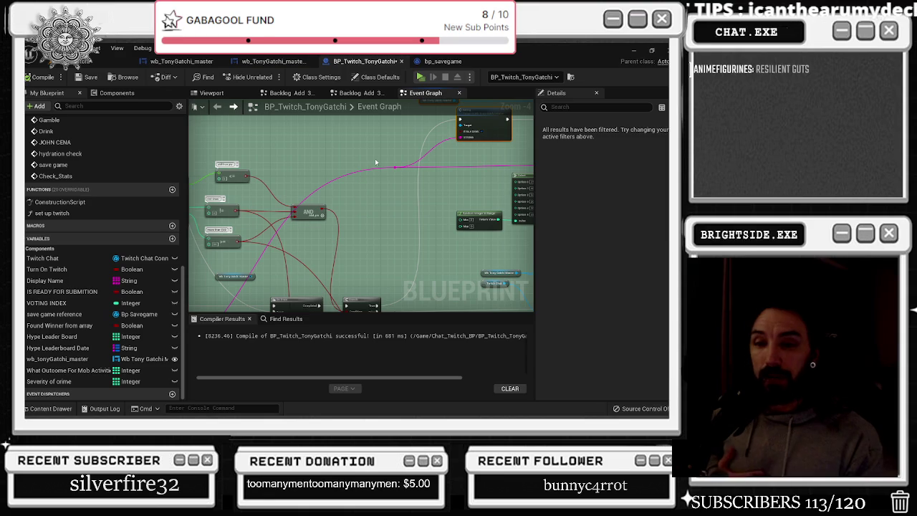
drag(375, 163, 419, 155)
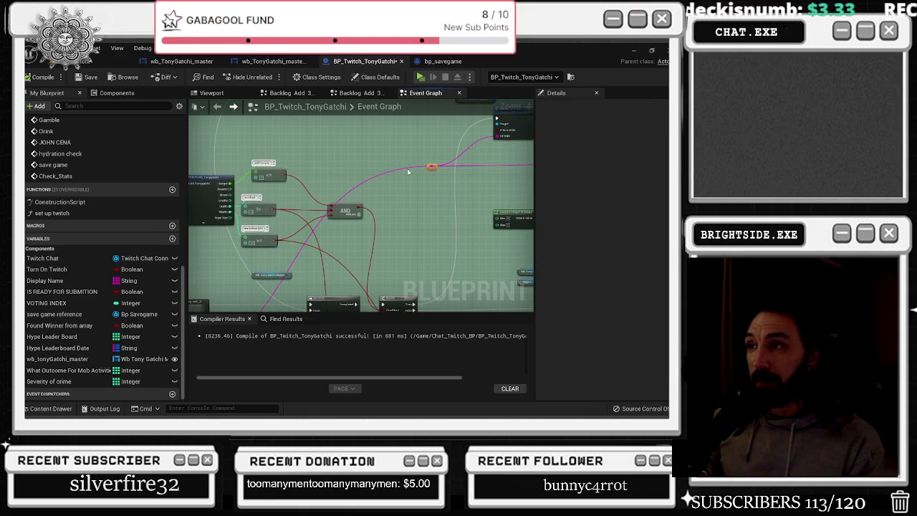
scroll(412, 172, down, 1)
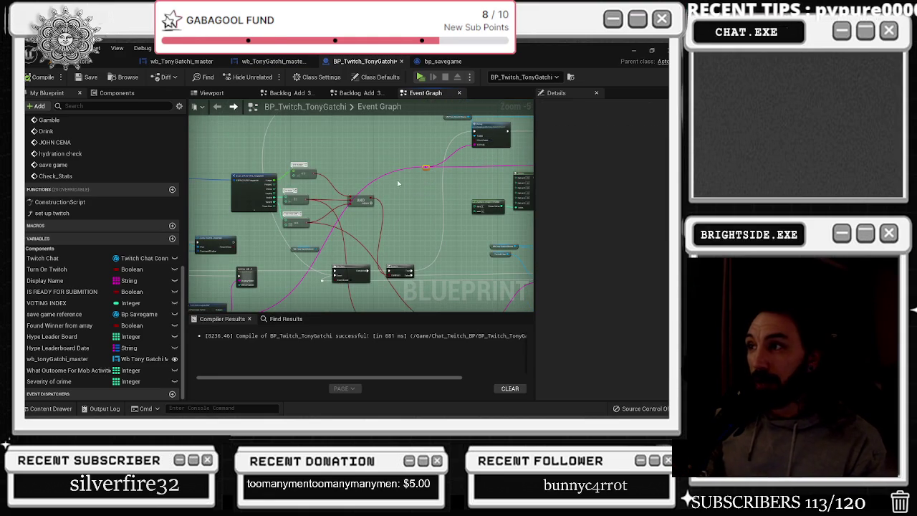
drag(380, 235, 374, 217)
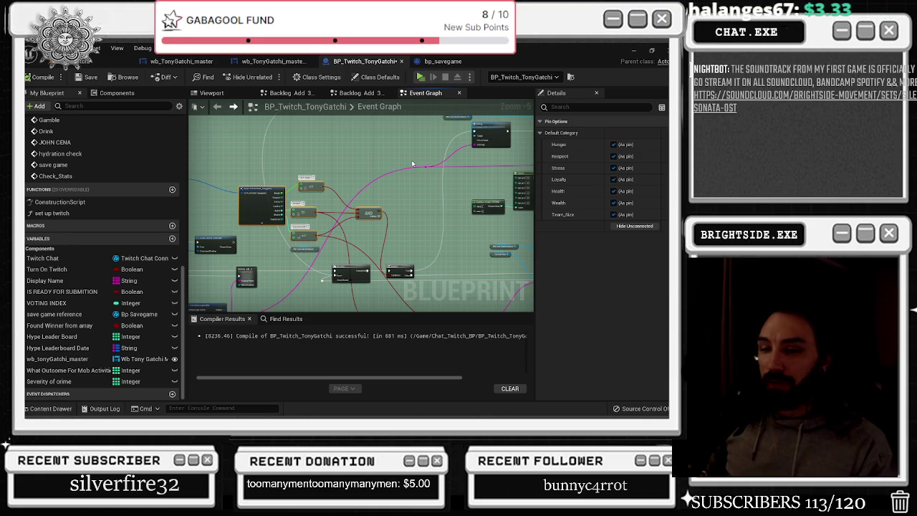
drag(288, 188, 276, 178)
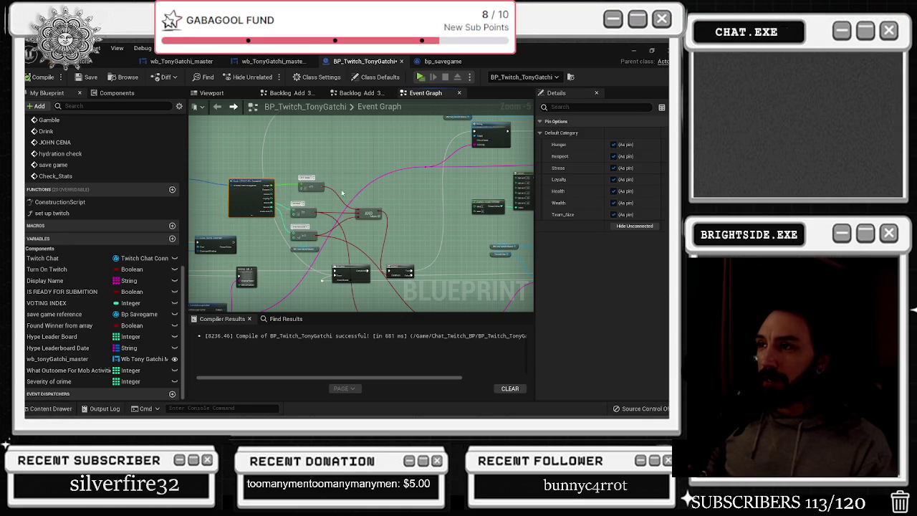
scroll(378, 204, down, 5)
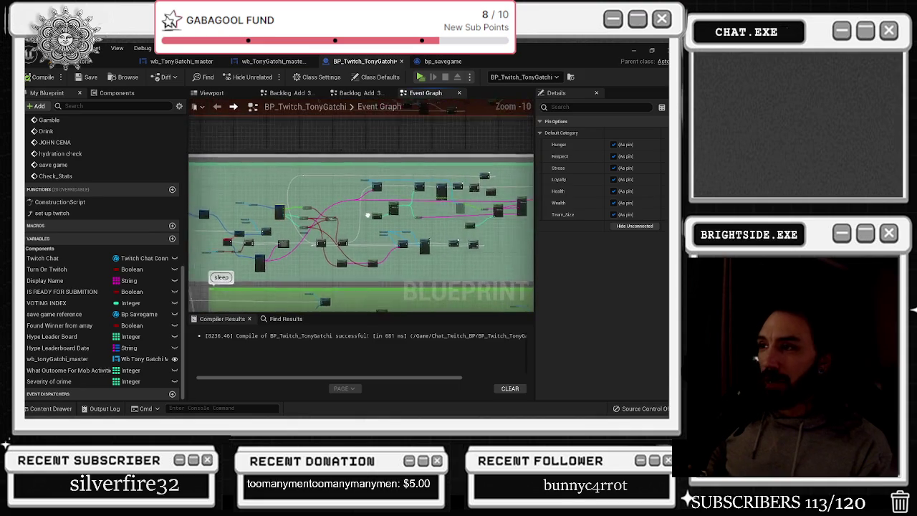
- Save BP_Twitch_TonyGatchi and open the Backlog Add collapsed graph
click(86, 77)
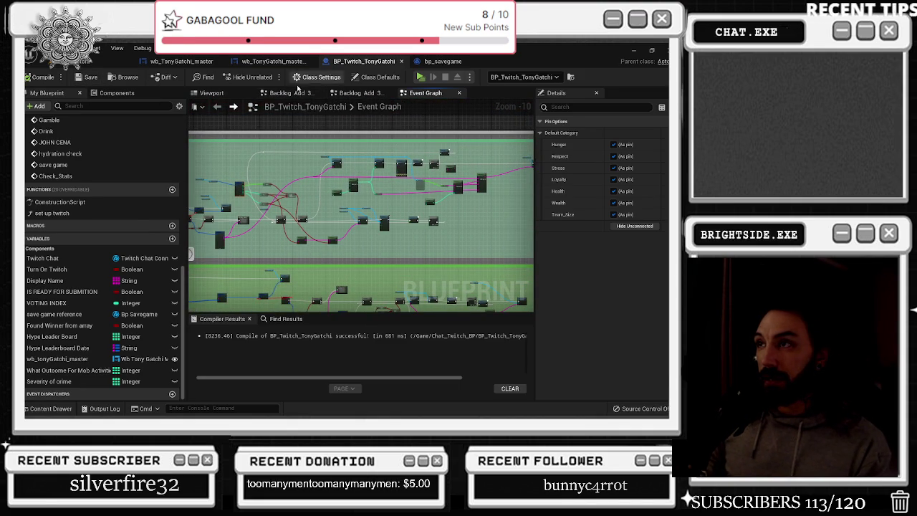
click(211, 92)
click(298, 95)
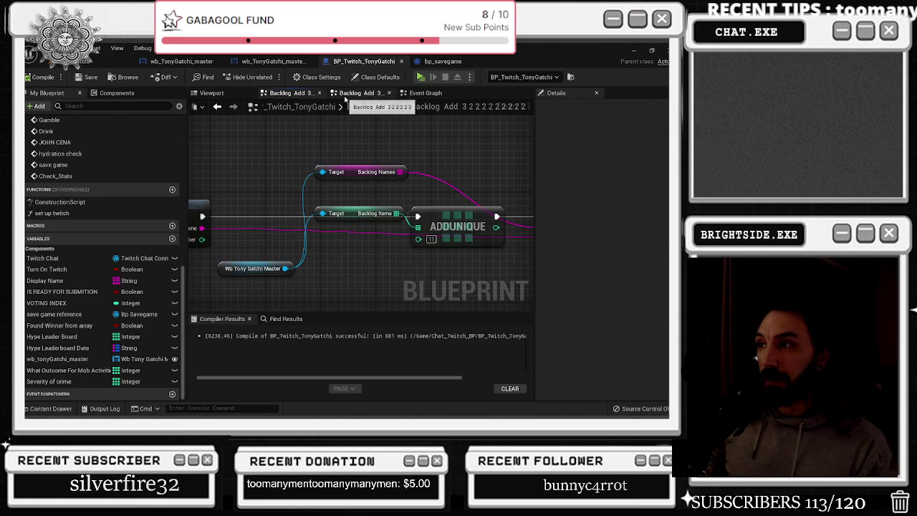
- Add a reroute knot on the Backlog Names wire feeding ADD
scroll(362, 186, down, 1)
scroll(362, 186, down, 1)
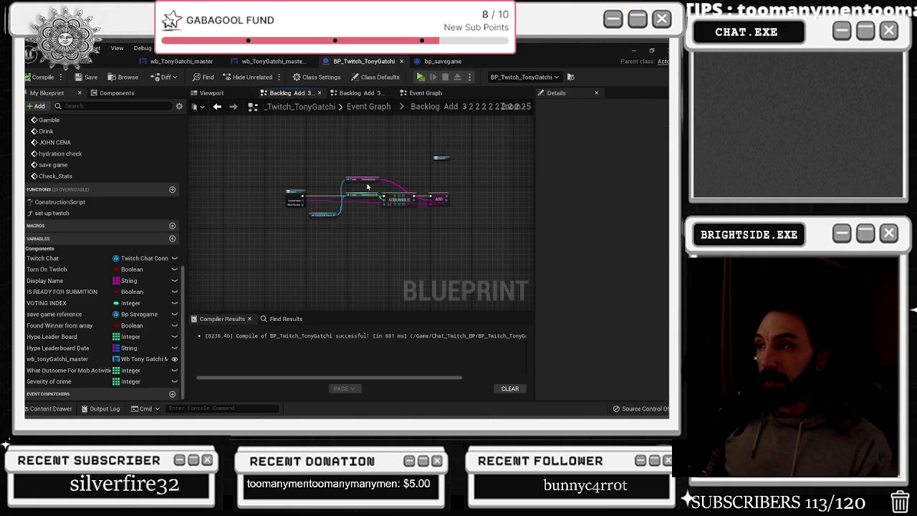
scroll(444, 195, up, 2)
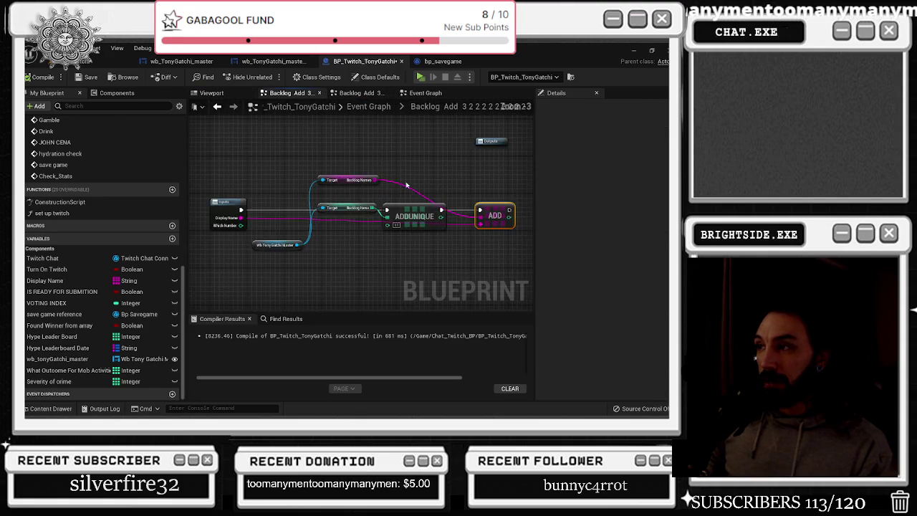
double_click(331, 189)
drag(331, 188, 375, 187)
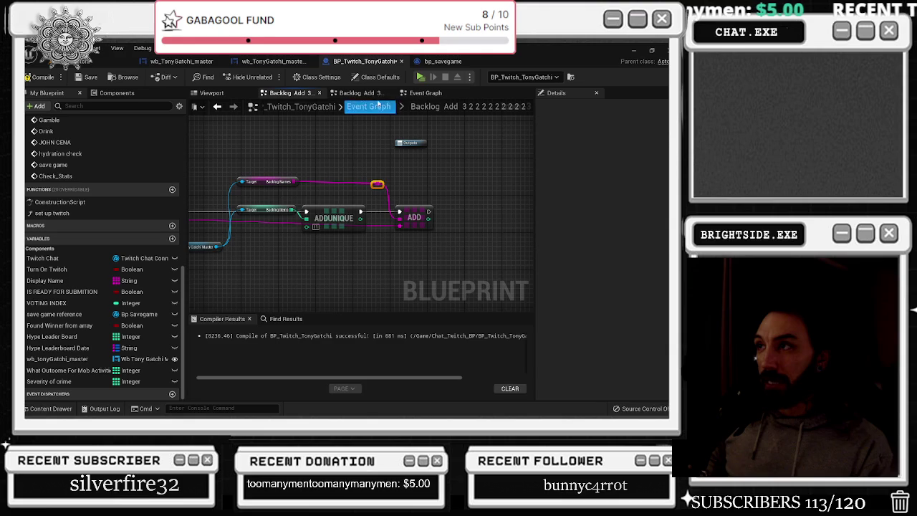
- Return to the full Event Graph and open the Eating node's Food/ Sleep graph
click(425, 95)
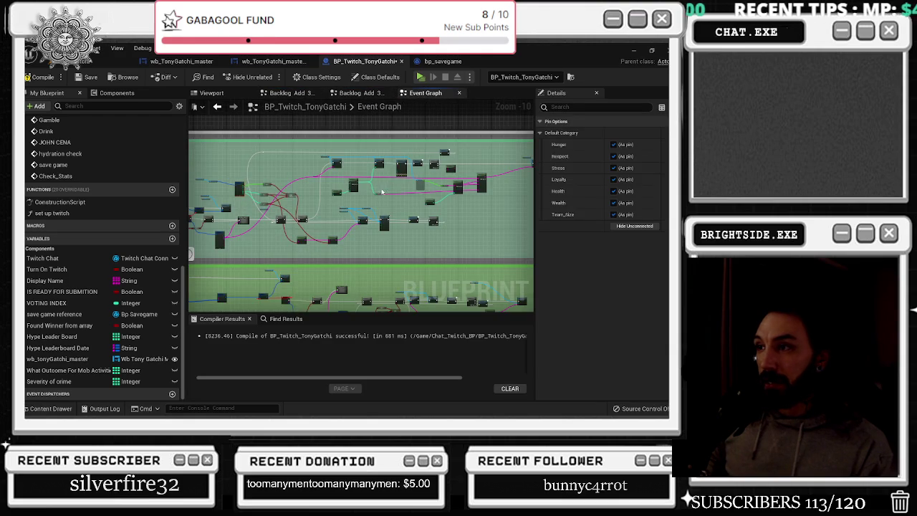
scroll(384, 192, down, 2)
drag(466, 161, 437, 118)
scroll(321, 178, up, 9)
mouse_move(320, 179)
mouse_down()
mouse_move(315, 247)
mouse_move(256, 264)
mouse_move(42, 214)
mouse_up()
scroll(314, 246, up, 1)
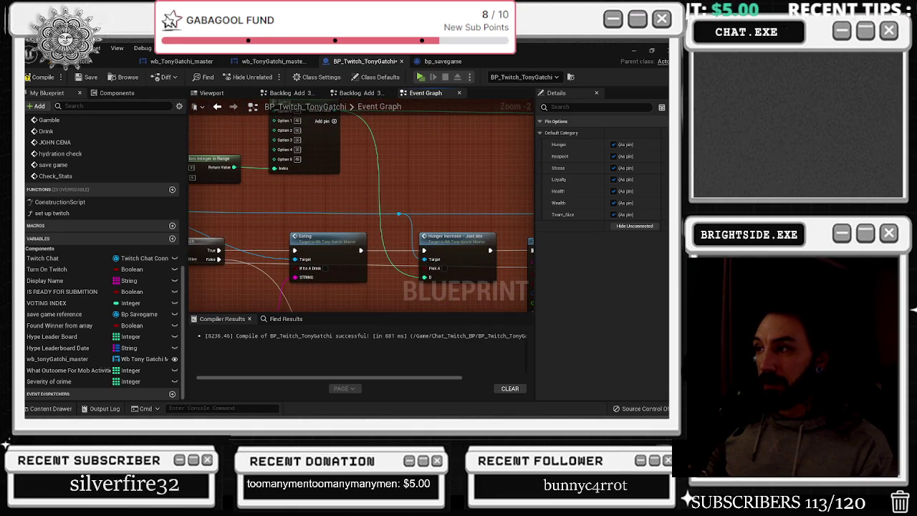
double_click(349, 246)
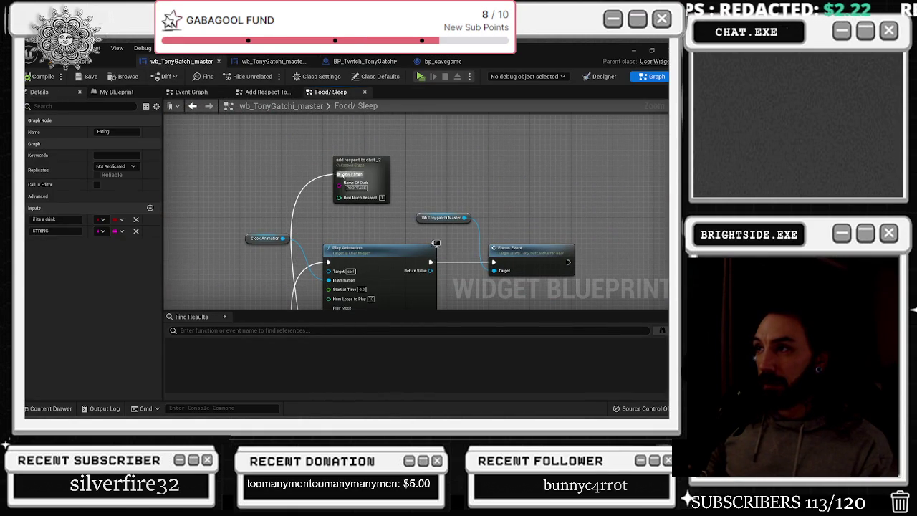
- Open the collapsed add respect to chat_2 graph and survey its Delay, Branch and Print String nodes
double_click(337, 174)
mouse_move(329, 218)
mouse_down()
mouse_move(312, 167)
mouse_move(447, 163)
mouse_move(364, 204)
mouse_up()
drag(483, 179, 556, 305)
mouse_move(501, 229)
mouse_down()
mouse_move(579, 221)
mouse_move(528, 229)
mouse_move(645, 236)
mouse_move(413, 235)
mouse_move(195, 159)
mouse_up()
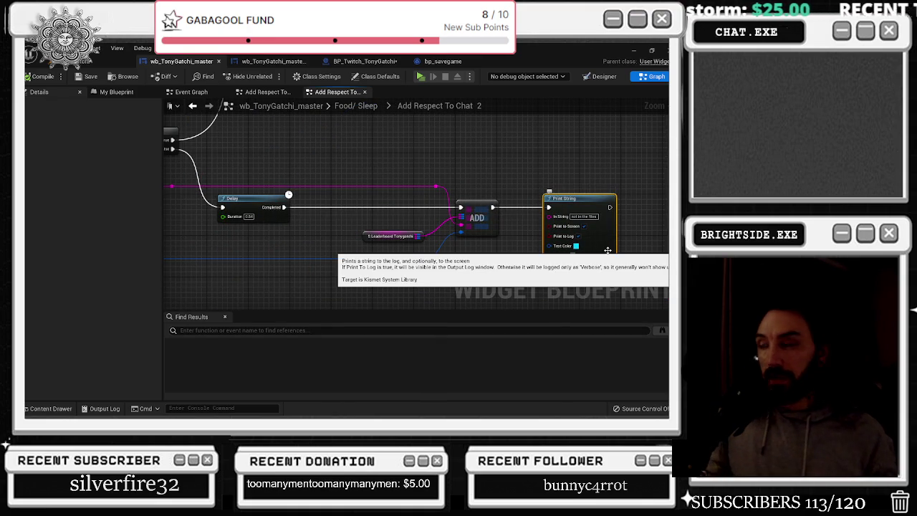
drag(497, 167, 470, 376)
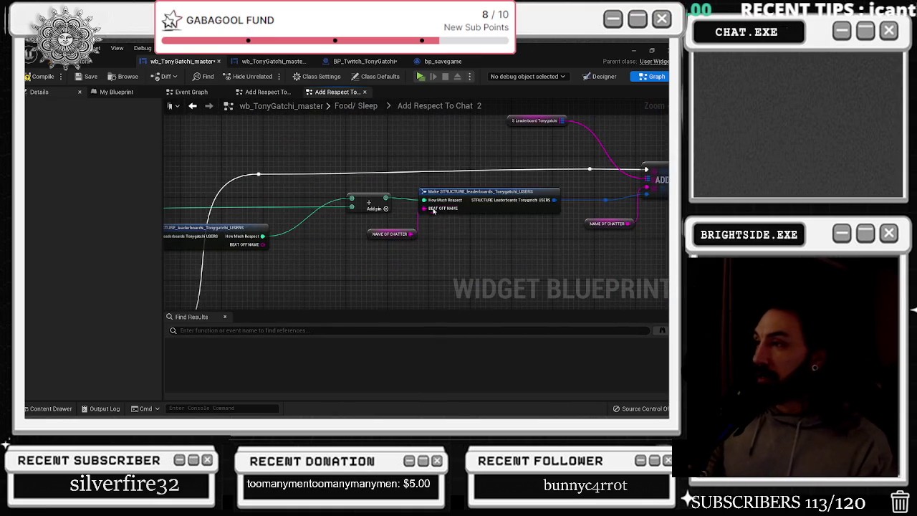
- Move the addition node left and add a reroute knot on the white execution wire
drag(360, 207, 314, 199)
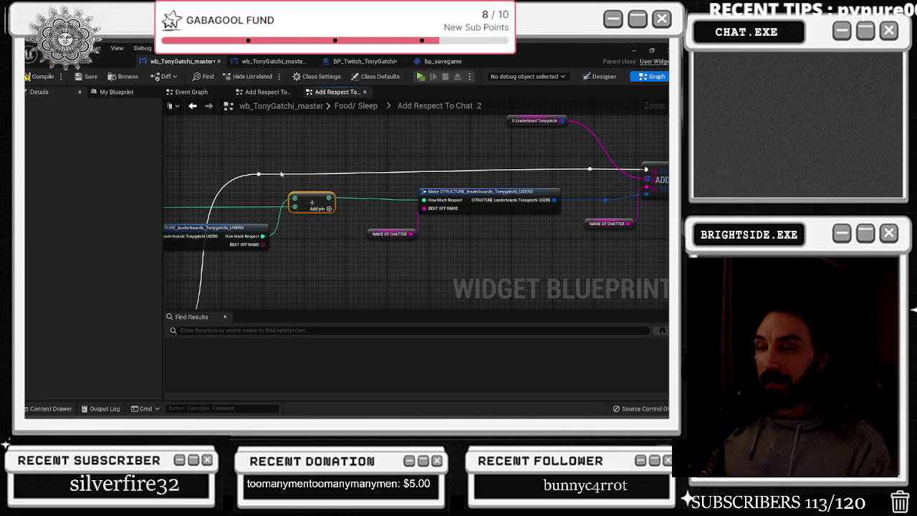
double_click(254, 174)
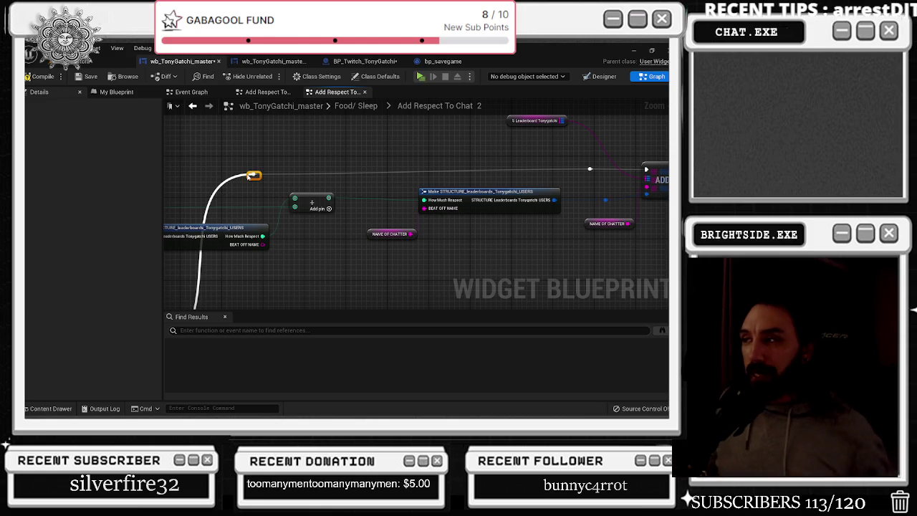
drag(271, 161, 182, 174)
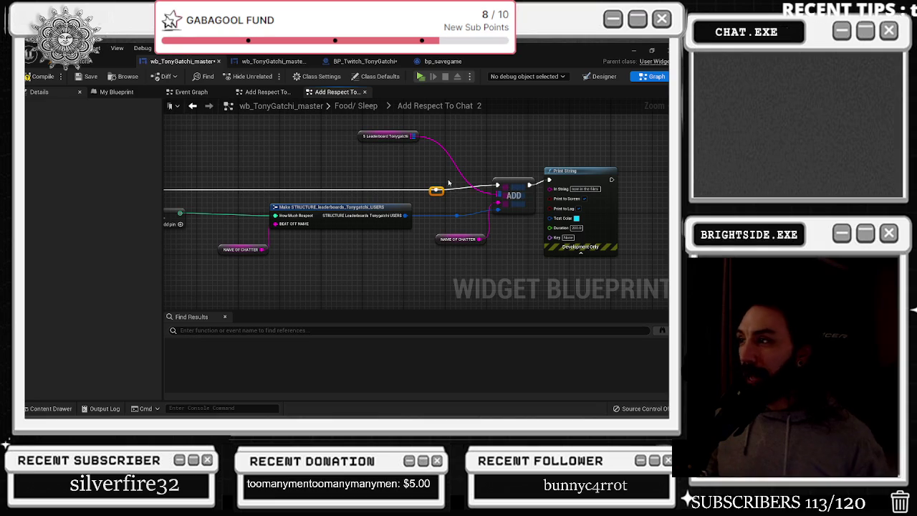
- Reposition the leaderboard variable node near ADD and inspect the NAME OF CHATTER variable
click(513, 199)
mouse_move(566, 174)
mouse_down()
mouse_move(459, 174)
mouse_move(479, 184)
mouse_up()
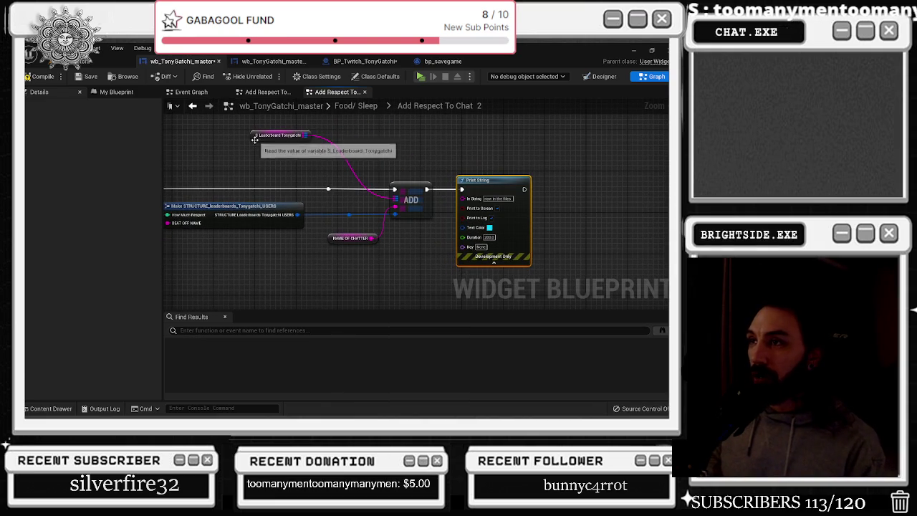
drag(255, 136, 310, 151)
click(345, 243)
scroll(392, 193, down, 4)
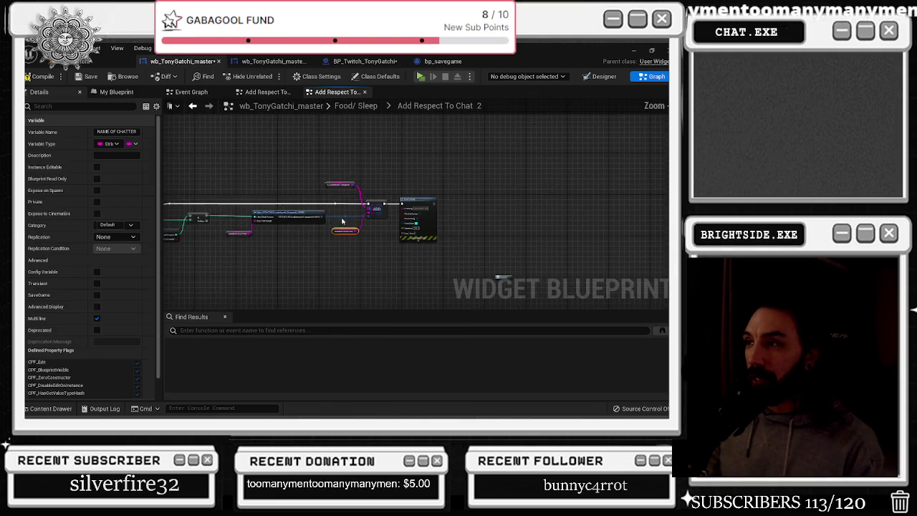
drag(359, 195, 415, 145)
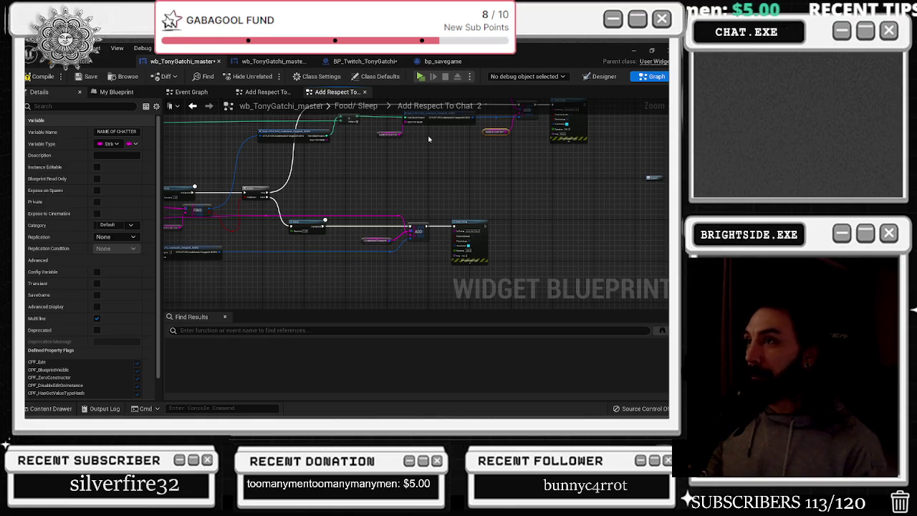
drag(351, 161, 516, 163)
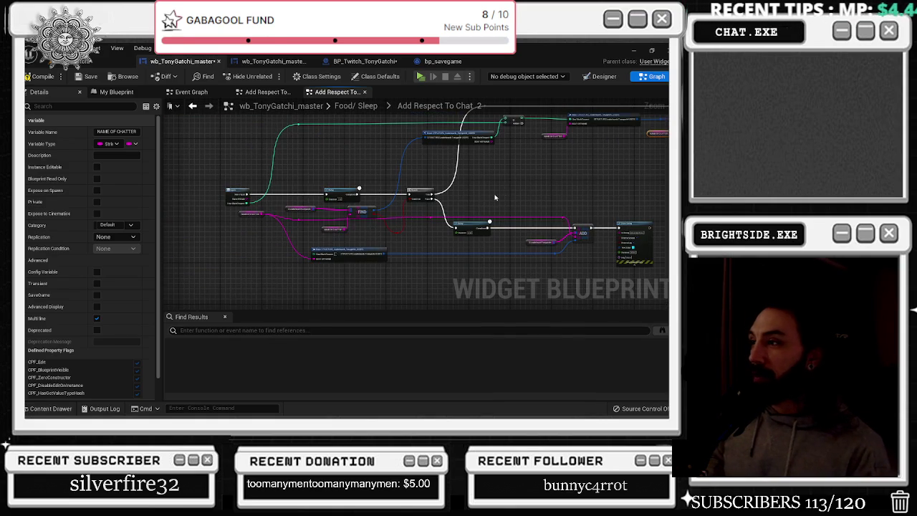
drag(576, 202, 543, 193)
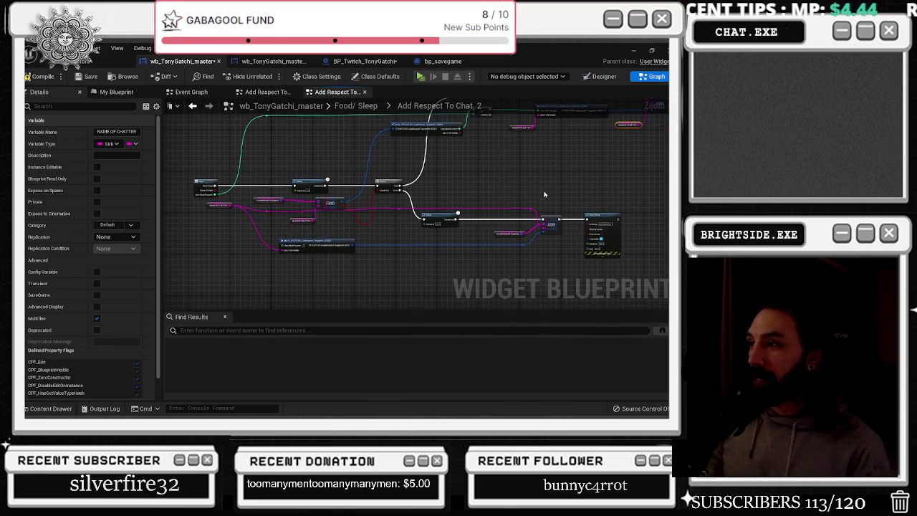
click(463, 206)
scroll(462, 206, up, 3)
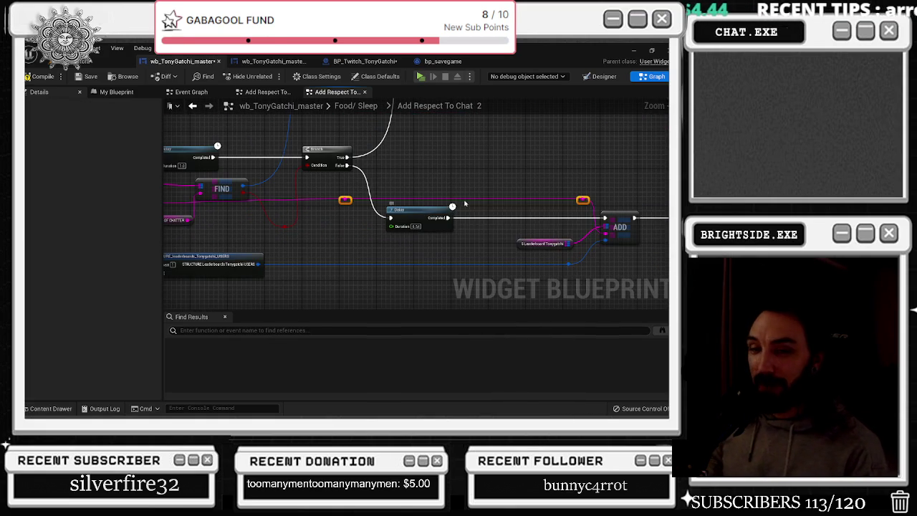
scroll(462, 206, down, 3)
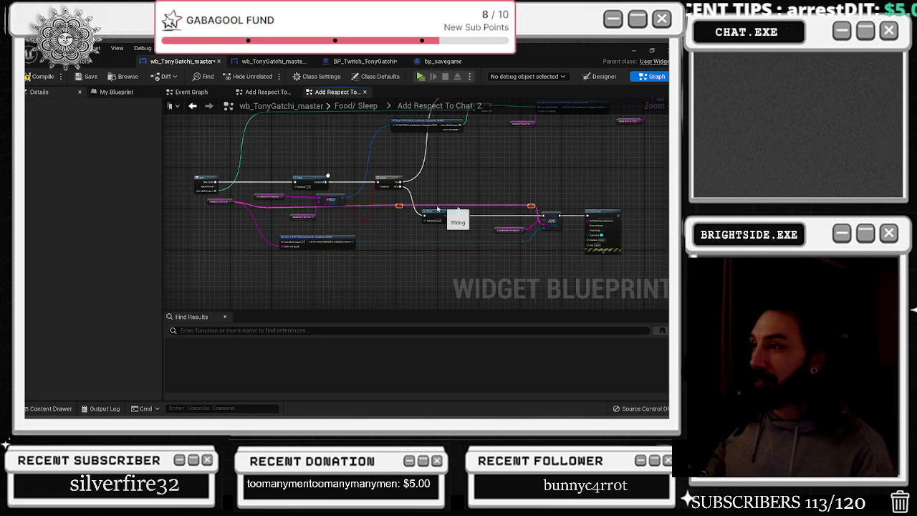
scroll(294, 224, up, 3)
- Inspect the FIND node and the upper leaderboard structure nodes
click(362, 184)
drag(362, 184, 412, 190)
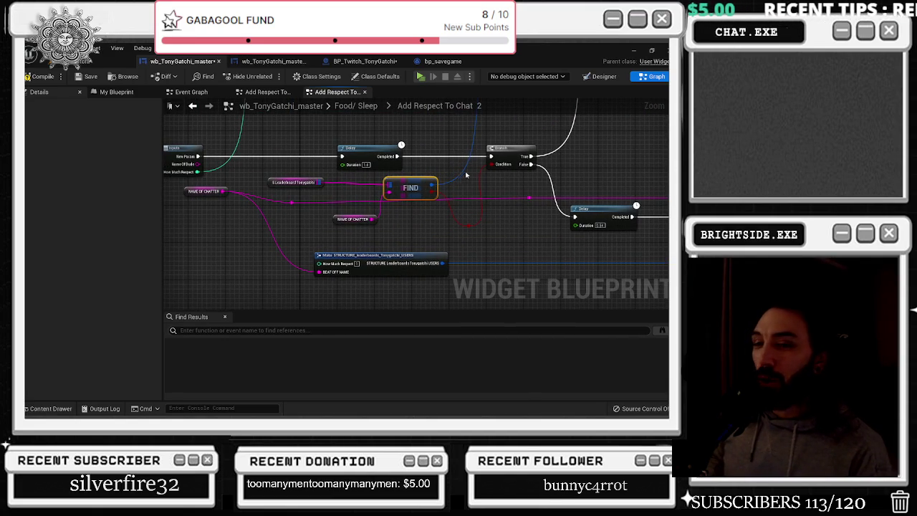
mouse_move(458, 172)
mouse_down()
mouse_move(446, 188)
mouse_move(461, 179)
mouse_up()
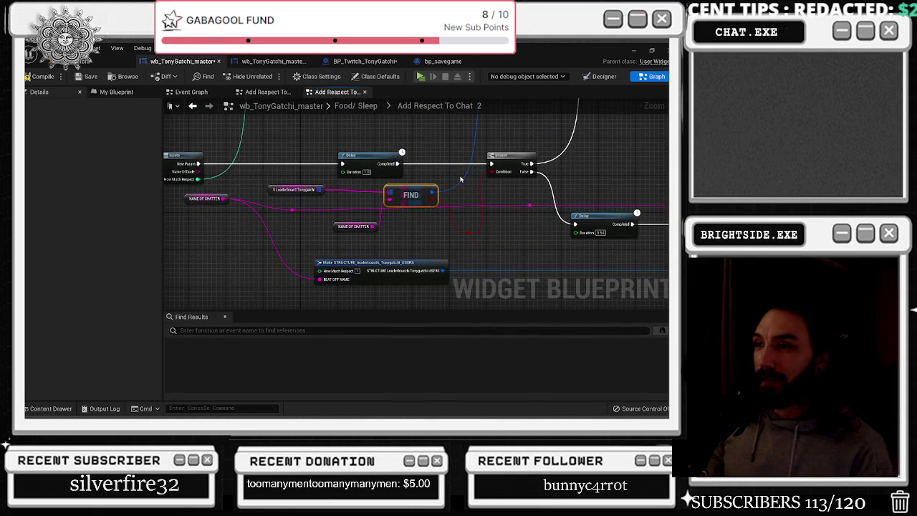
scroll(460, 179, down, 2)
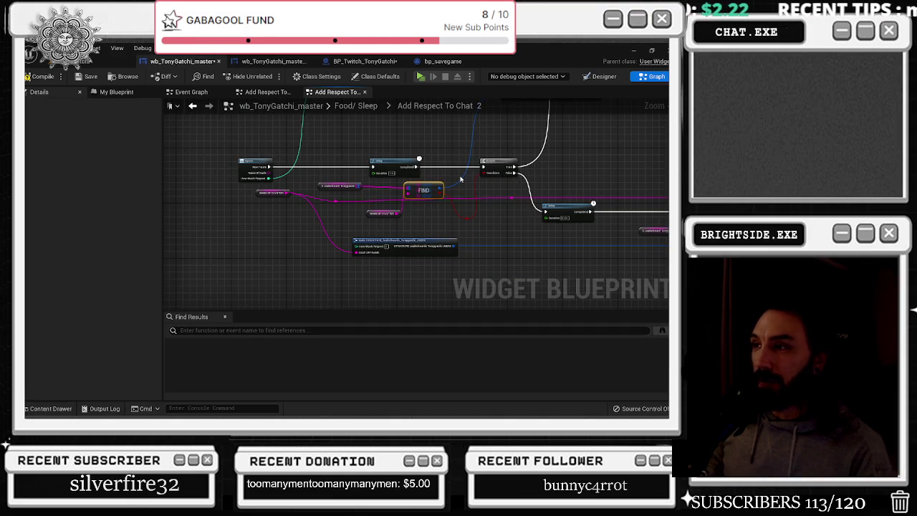
mouse_move(363, 183)
mouse_down()
mouse_move(337, 249)
mouse_move(285, 242)
mouse_up()
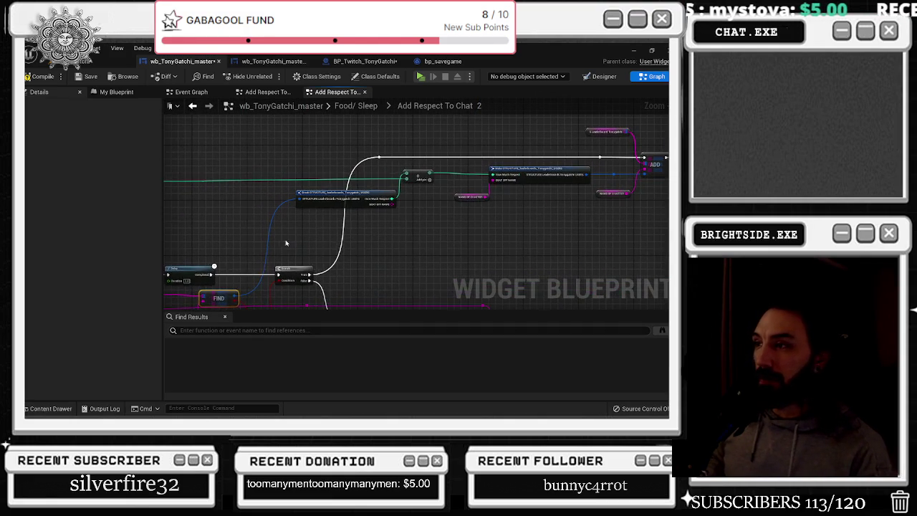
drag(453, 203, 511, 175)
drag(401, 215, 459, 187)
drag(288, 233, 344, 205)
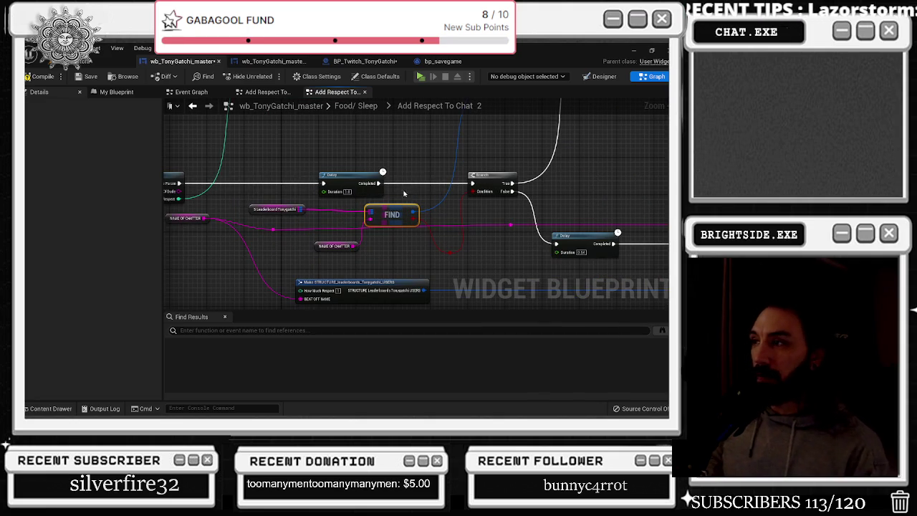
drag(380, 156, 465, 166)
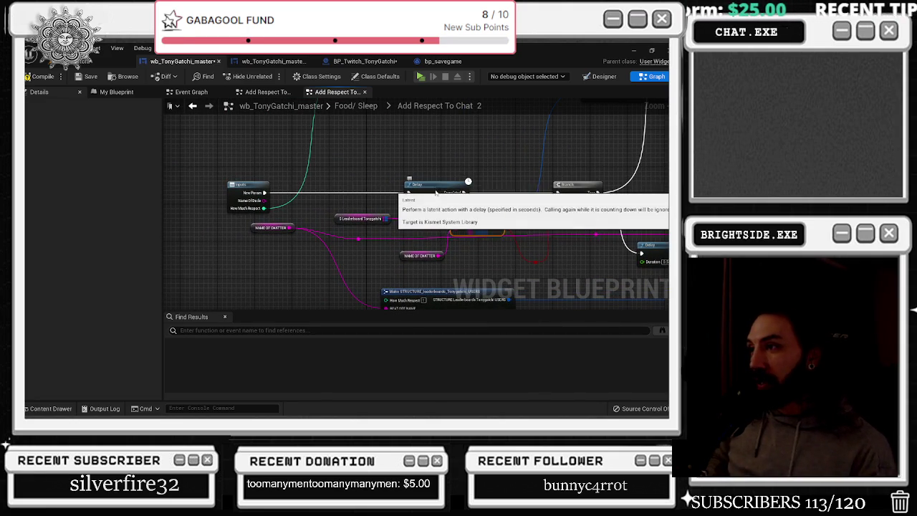
- Move the first Delay node slightly left and set its Duration to 0
drag(461, 201, 437, 201)
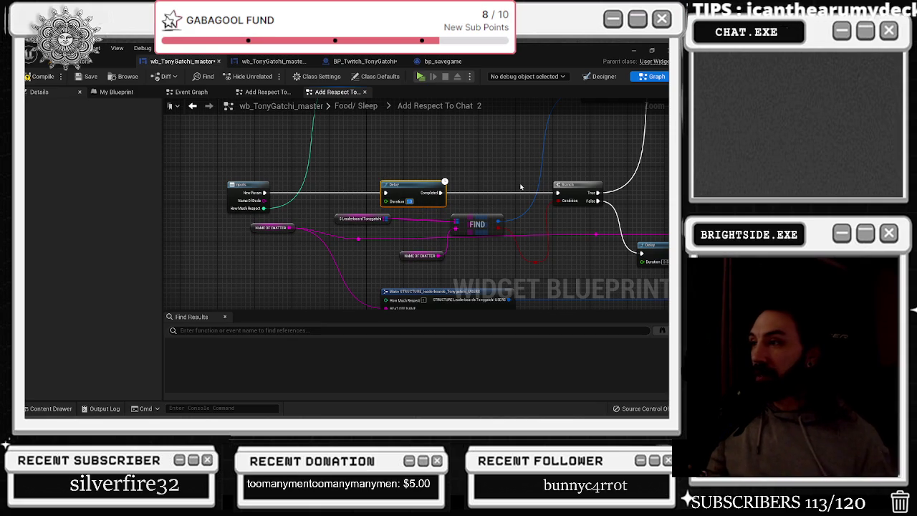
text(0)
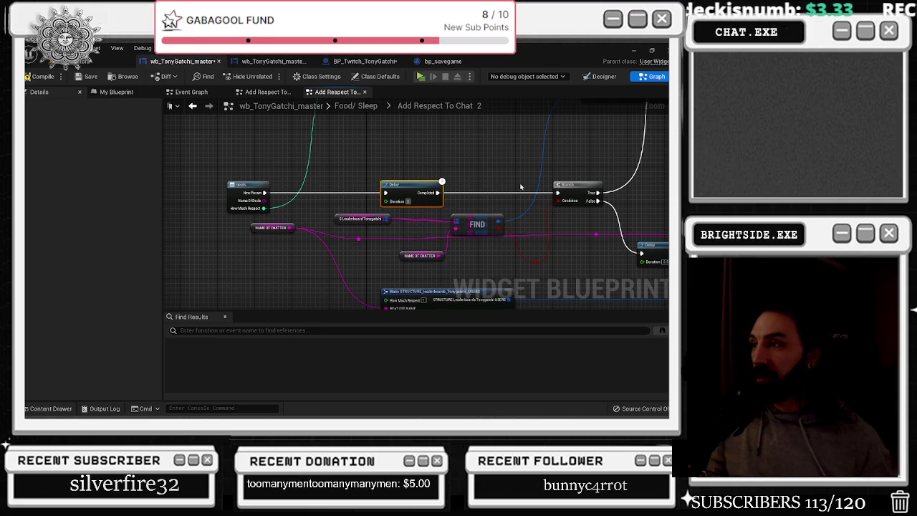
mouse_move(521, 187)
mouse_down()
mouse_move(502, 165)
mouse_move(491, 220)
mouse_move(358, 195)
mouse_move(362, 206)
mouse_move(451, 225)
mouse_up()
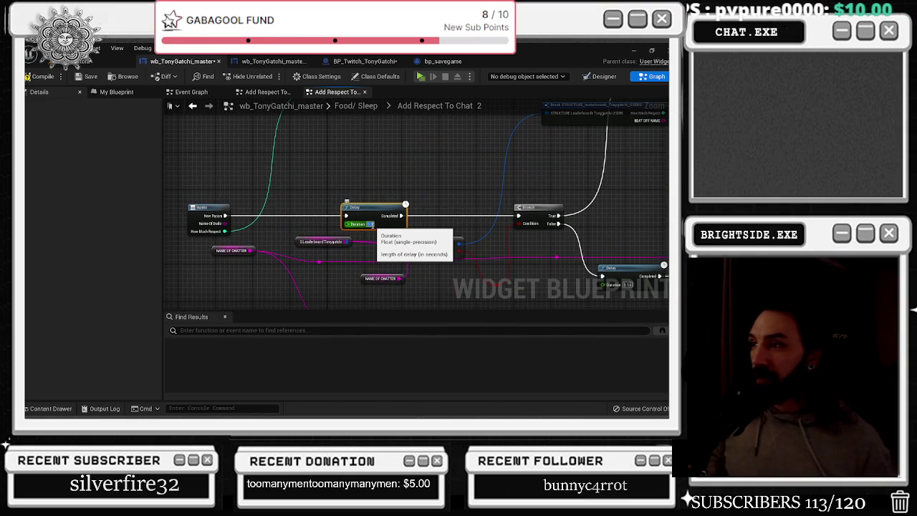
click(371, 225)
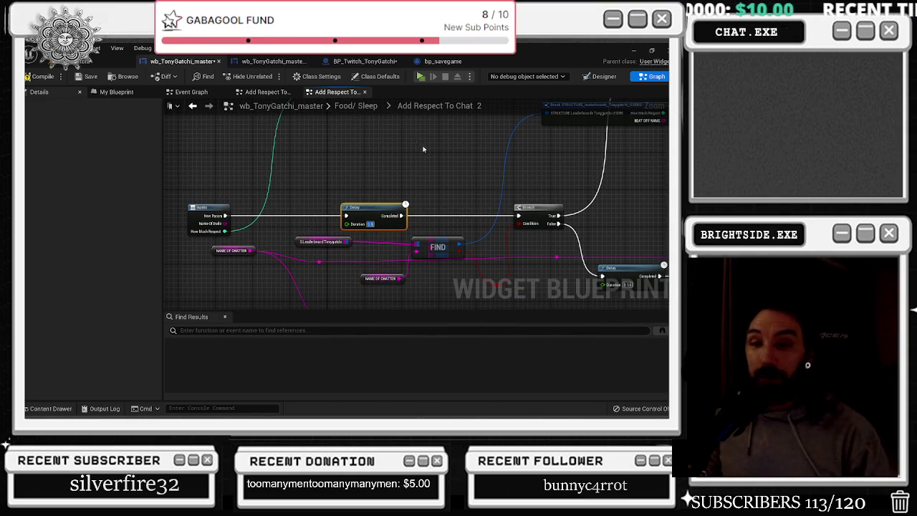
drag(457, 229, 392, 231)
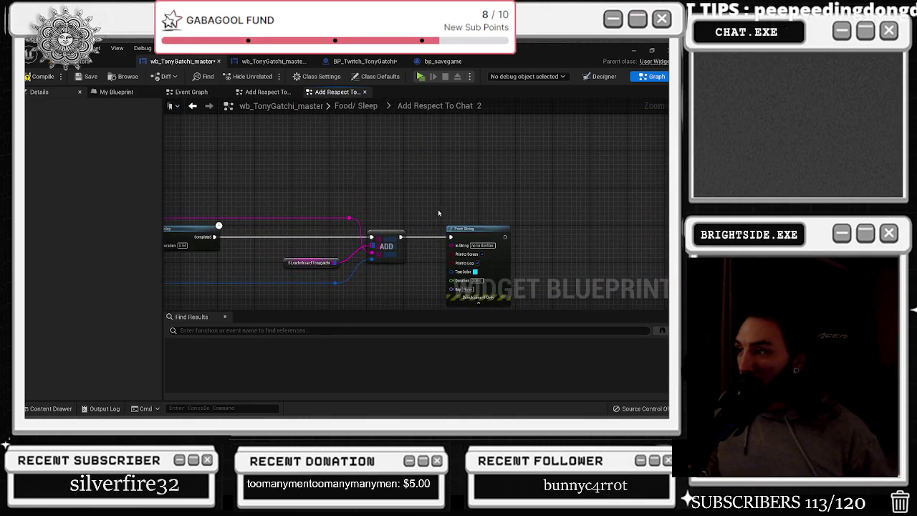
scroll(286, 237, down, 3)
scroll(235, 249, up, 3)
drag(235, 248, 199, 253)
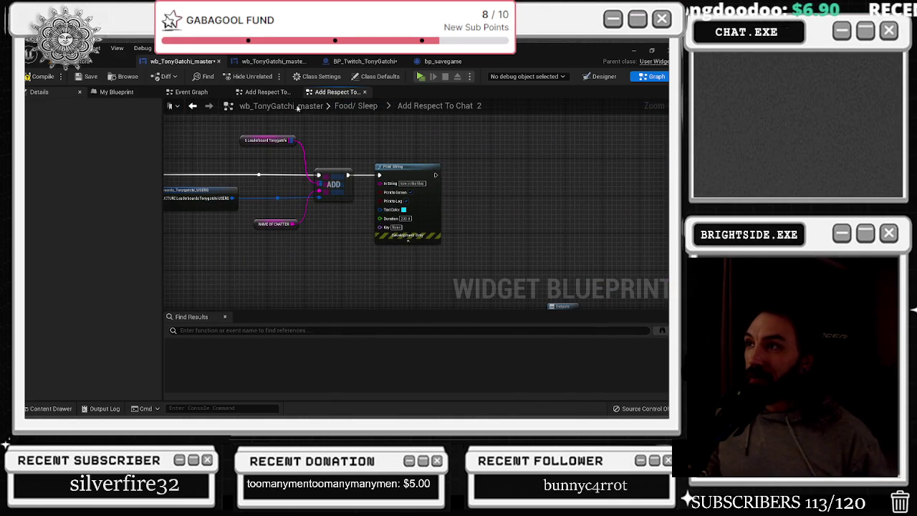
- Open the Add Respect To Chat graph and wire ADD's execution output into Print String
click(192, 105)
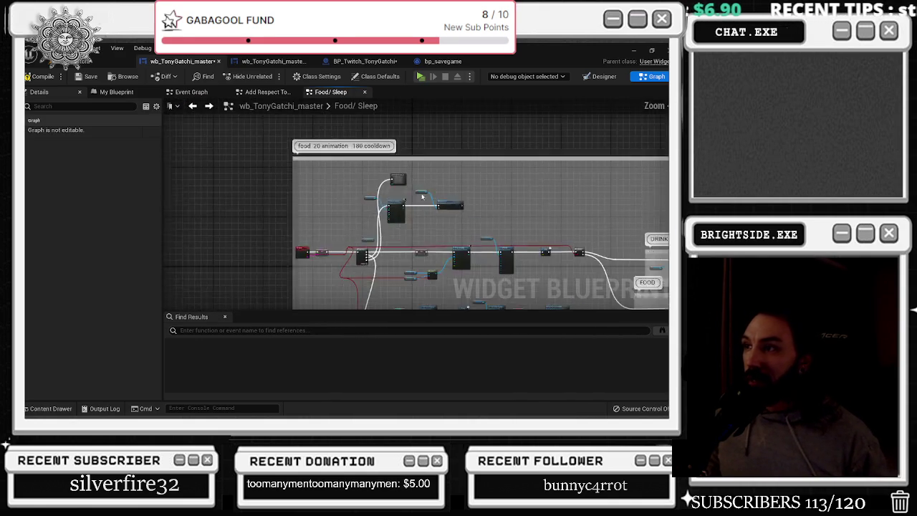
scroll(357, 219, up, 5)
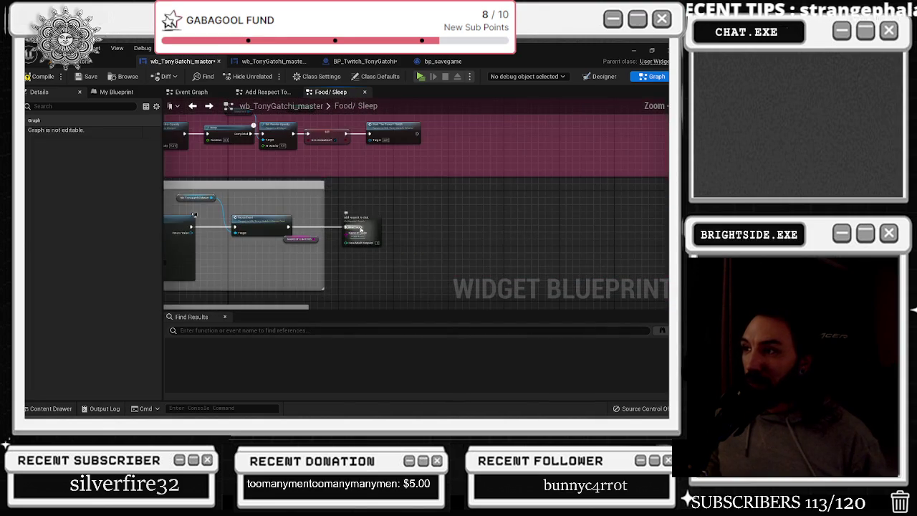
double_click(367, 222)
scroll(366, 222, down, 3)
scroll(298, 279, up, 4)
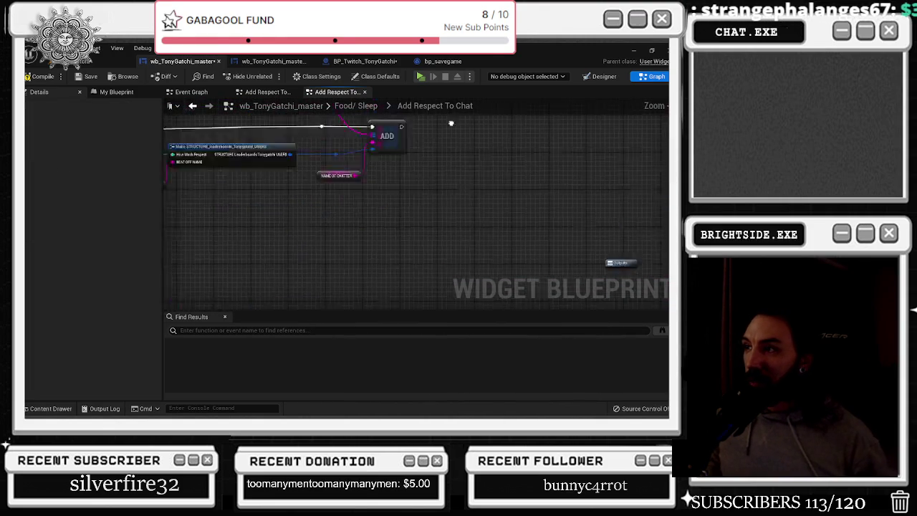
drag(393, 212, 544, 160)
click(420, 264)
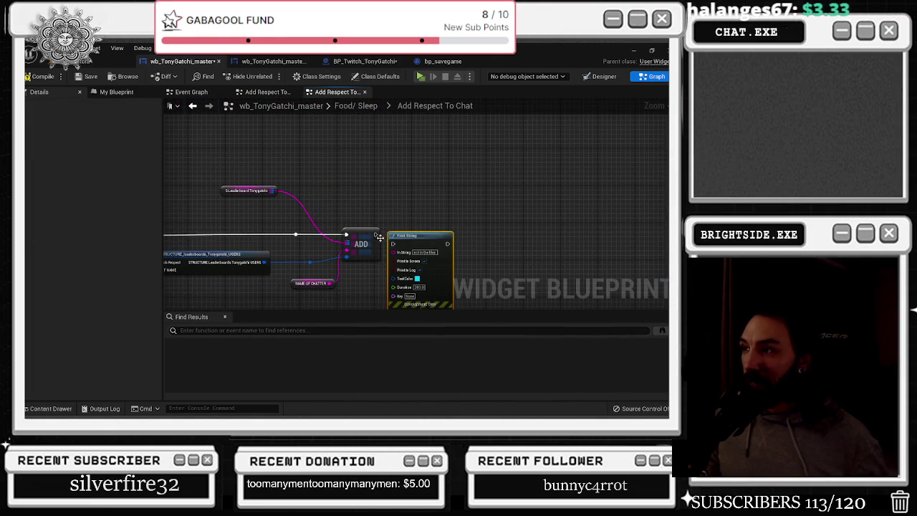
drag(393, 245, 401, 240)
click(416, 195)
click(437, 257)
- Return to the Food/ Sleep graph, expand Sequencer Events in My Blueprint, and switch to the browser
click(228, 107)
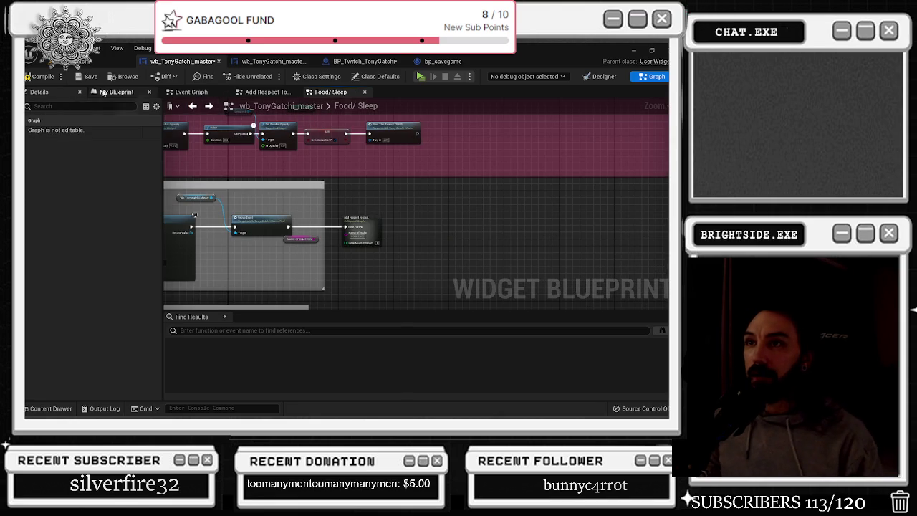
click(116, 91)
click(71, 154)
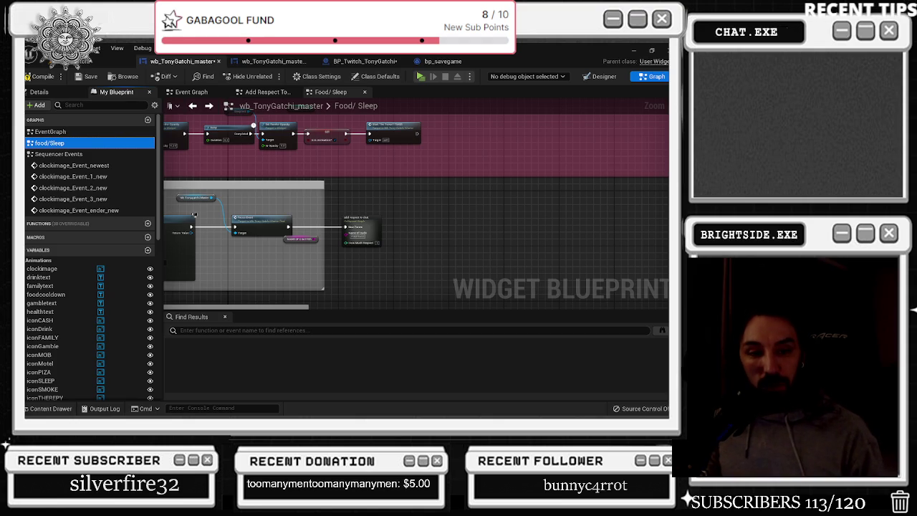
key(alt+Tab)
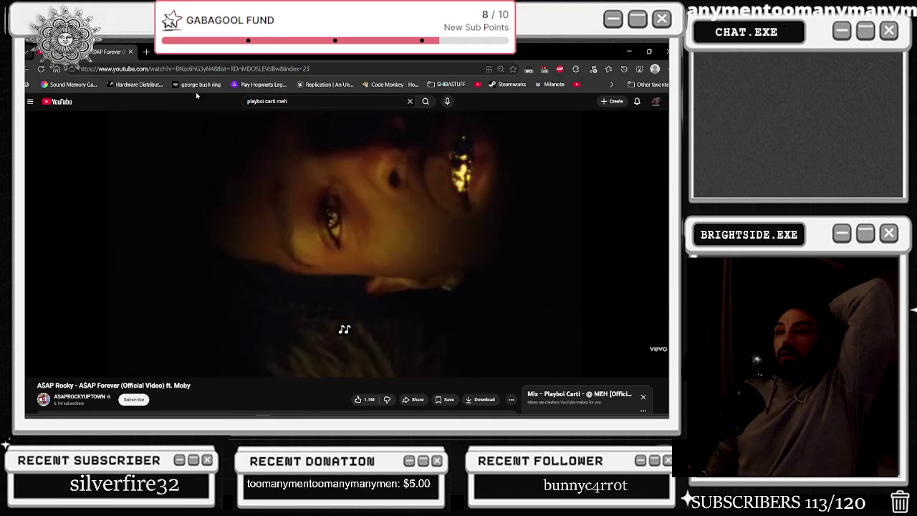
key(super+Down)
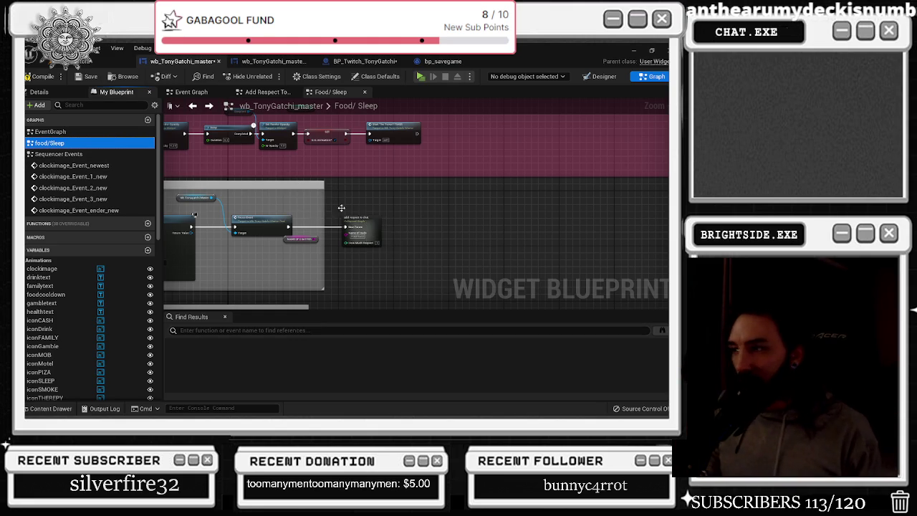
- Switch to the main Event Graph and zoom in on the nodes on the left
drag(332, 202, 504, 188)
scroll(501, 190, down, 4)
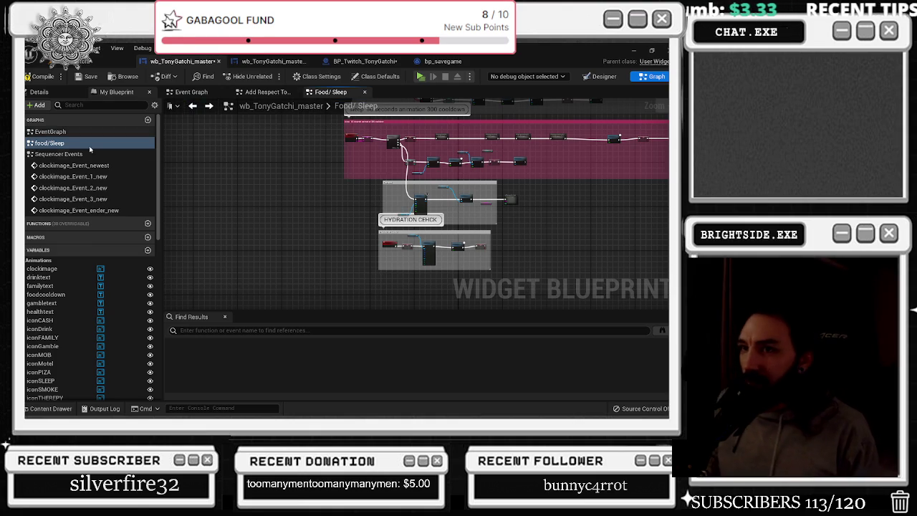
double_click(50, 131)
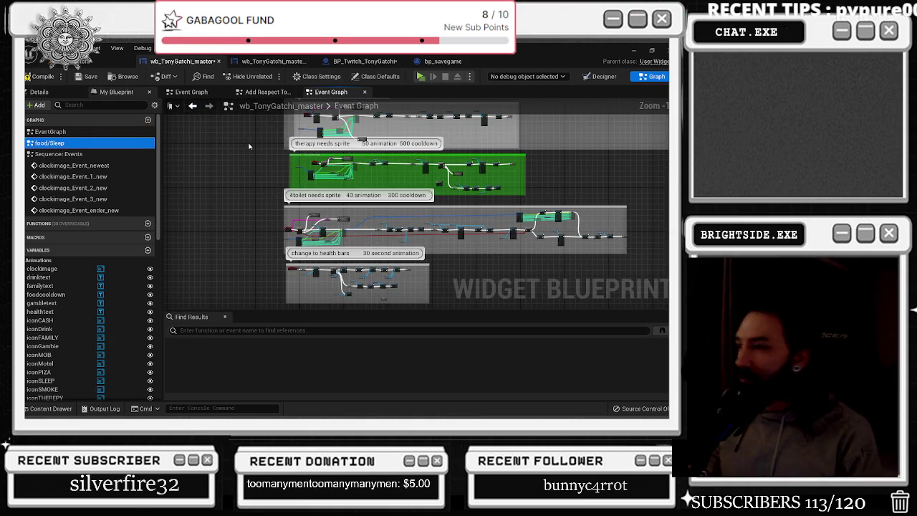
scroll(420, 224, up, 2)
scroll(340, 274, up, 3)
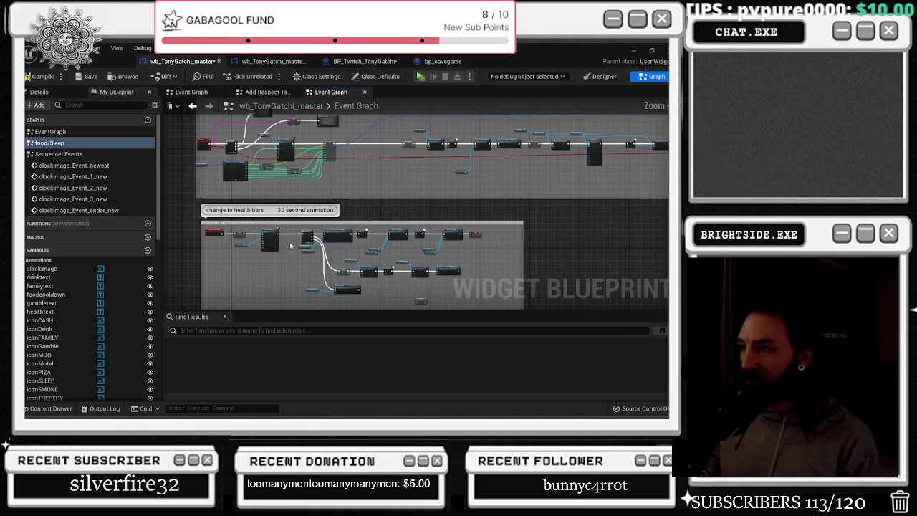
scroll(341, 273, up, 3)
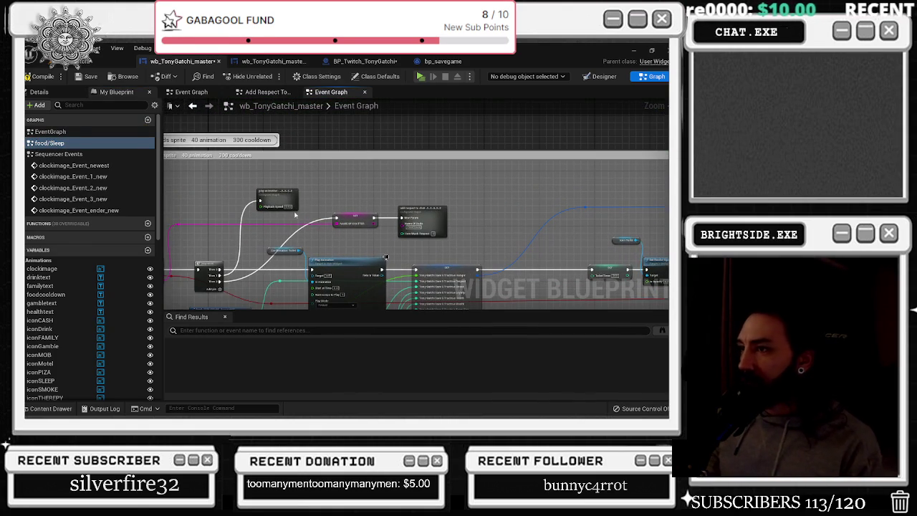
drag(333, 238, 343, 220)
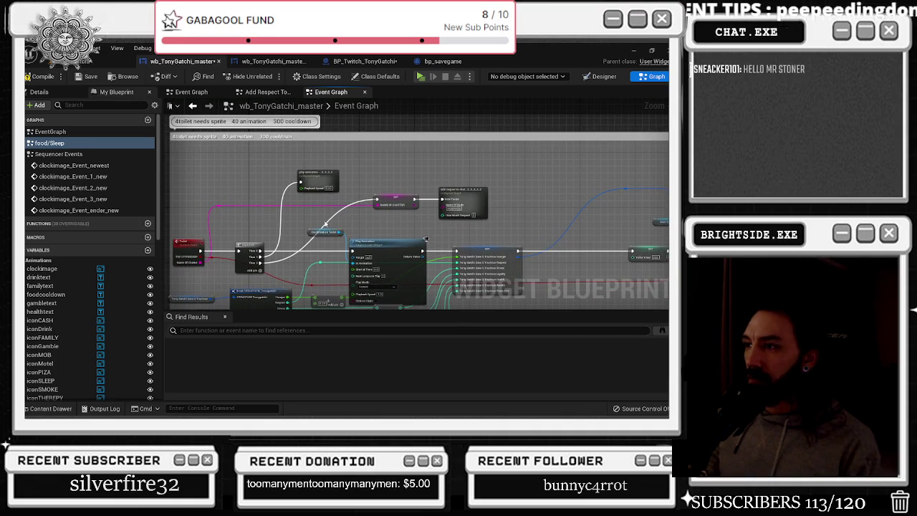
- Move the exec wire's reroute knot up and left, then open the Add Respect To Chat collapsed graph
click(326, 225)
drag(326, 226, 276, 204)
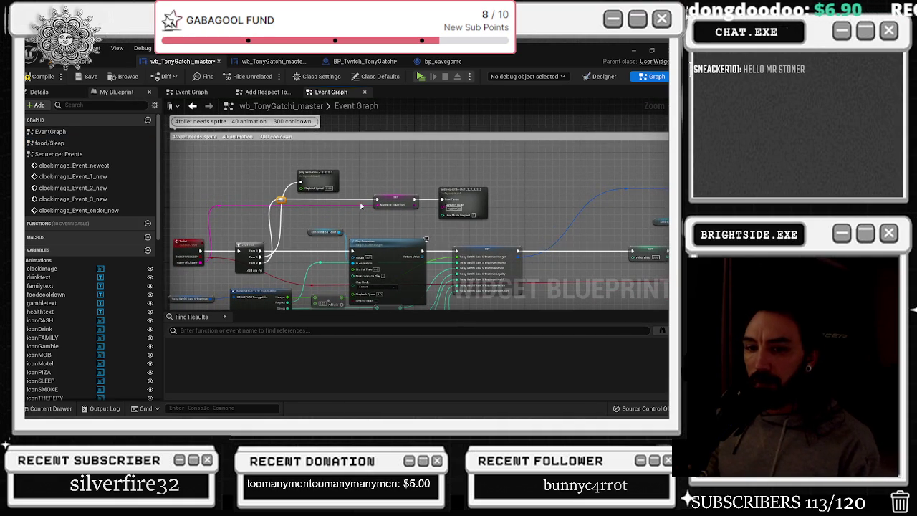
double_click(430, 200)
scroll(364, 204, up, 5)
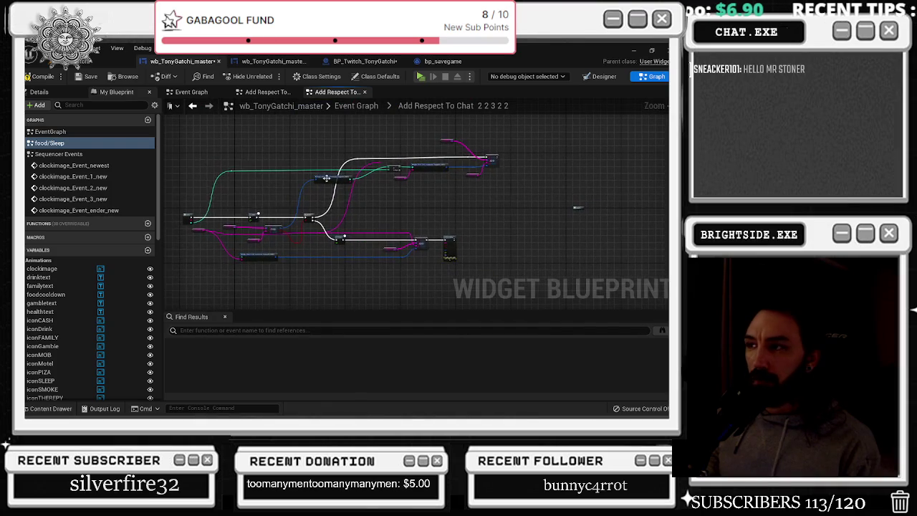
- Compile wb_TonyGatchi_master and go back from Add Respect To Chat to the Event Graph
scroll(387, 195, up, 3)
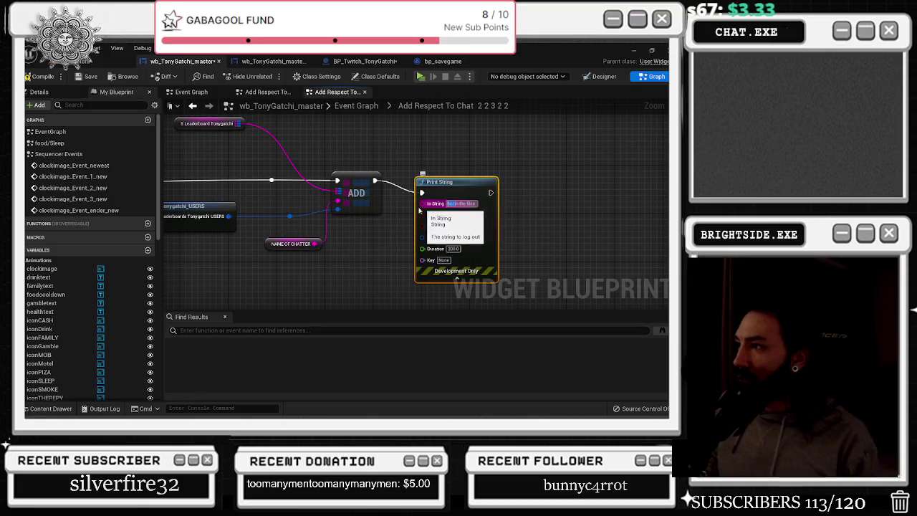
click(27, 76)
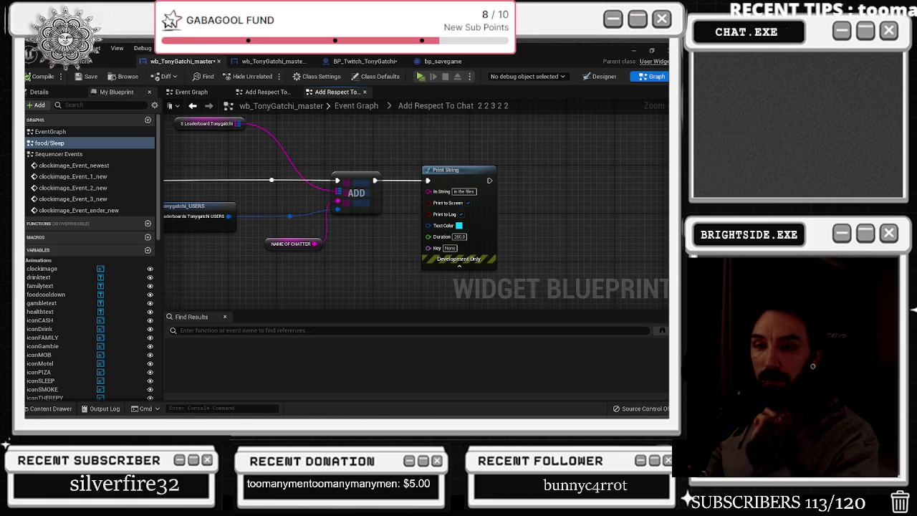
mouse_move(310, 189)
mouse_down()
mouse_move(208, 187)
mouse_move(237, 185)
mouse_up()
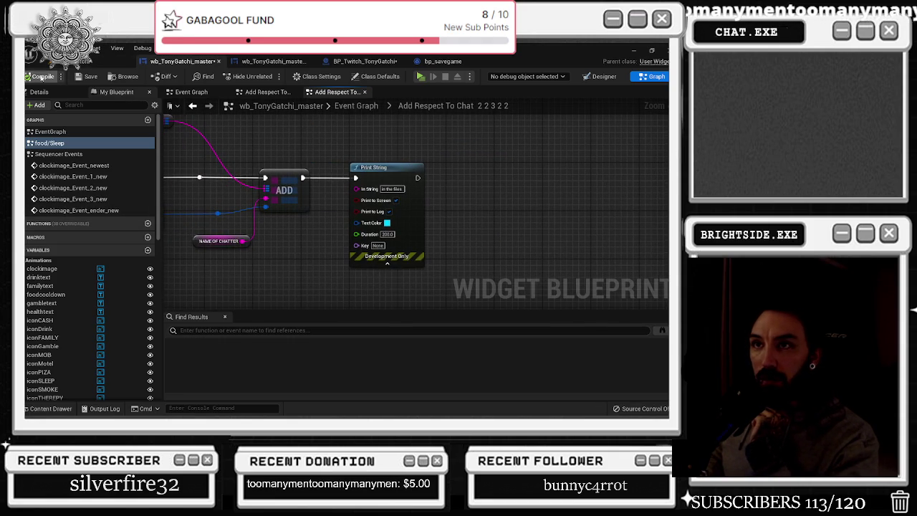
click(192, 105)
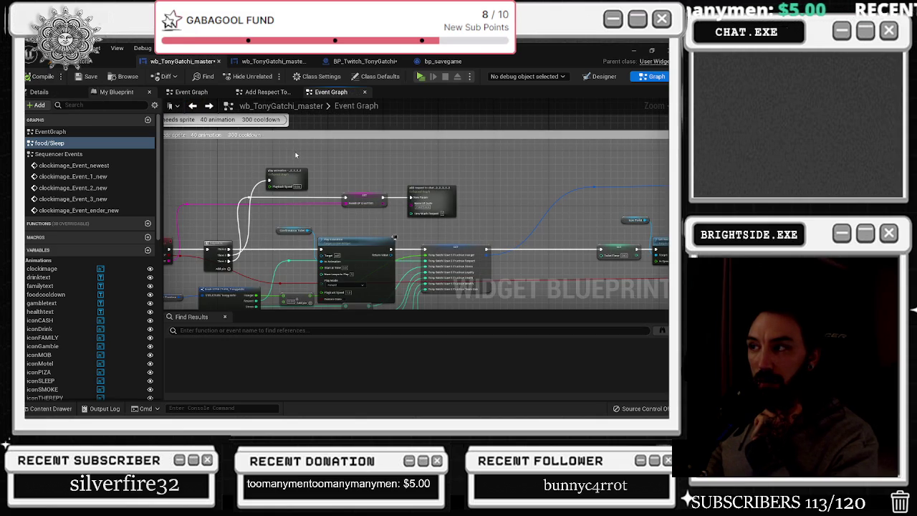
- Pan to the mob activities comment and open its Add Respect To Chat collapsed graph
scroll(293, 152, down, 4)
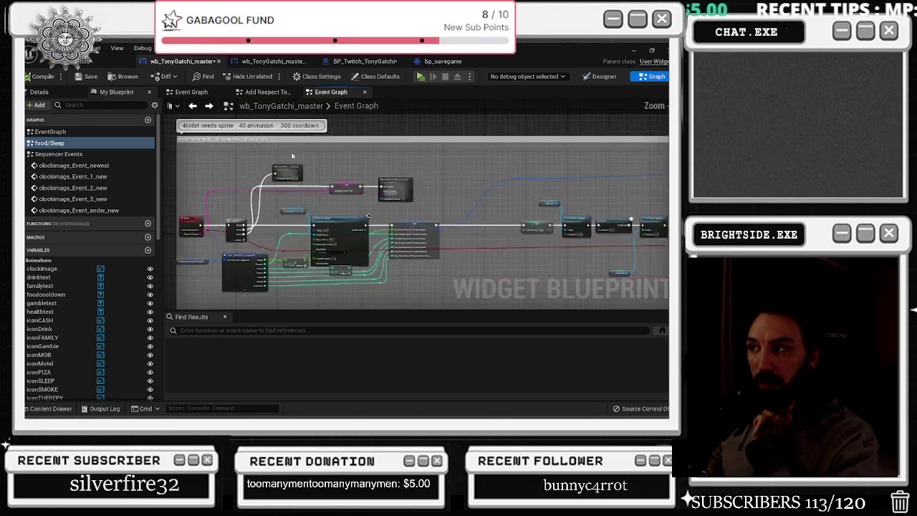
drag(270, 218, 277, 140)
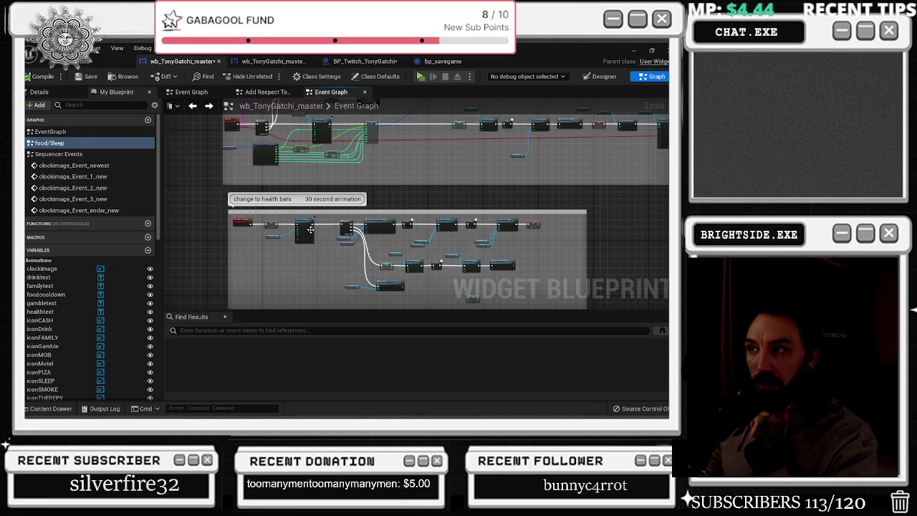
scroll(329, 248, up, 4)
scroll(329, 245, down, 6)
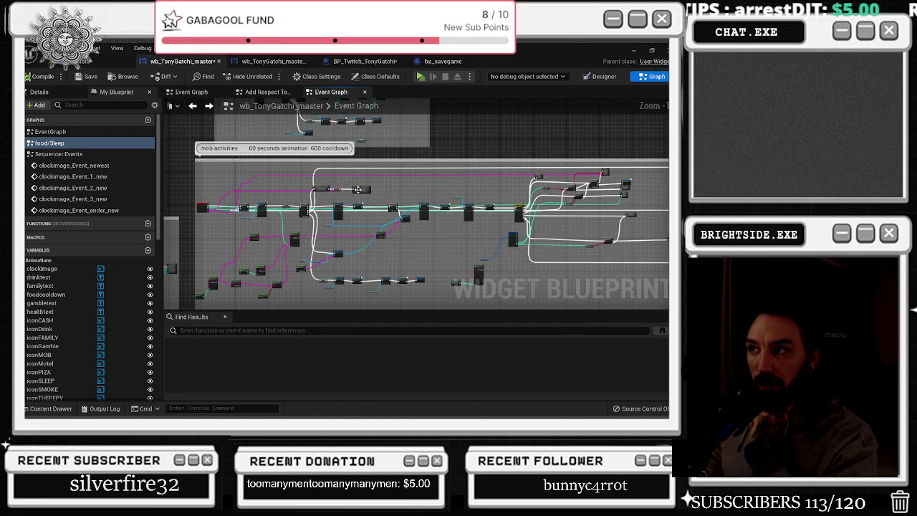
double_click(356, 189)
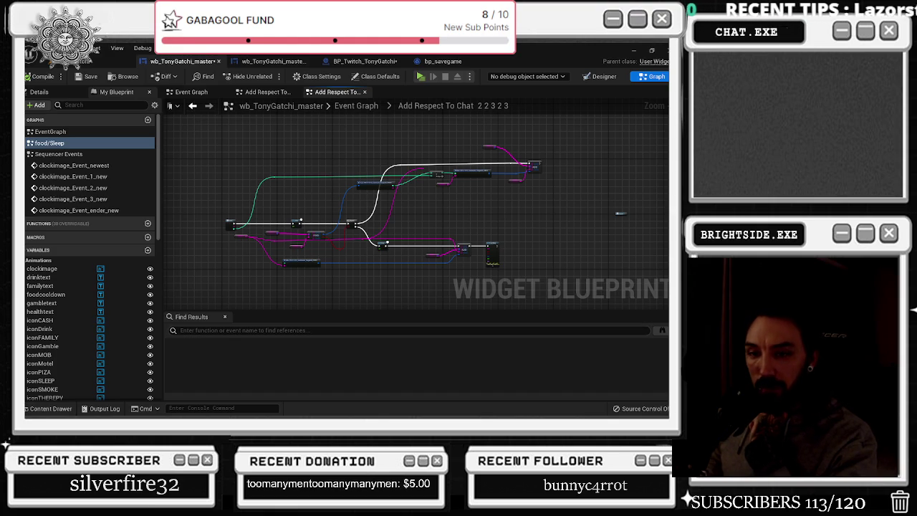
- Delete 'not' from the Print String message so it reads 'in the files', then go back
drag(300, 220, 200, 234)
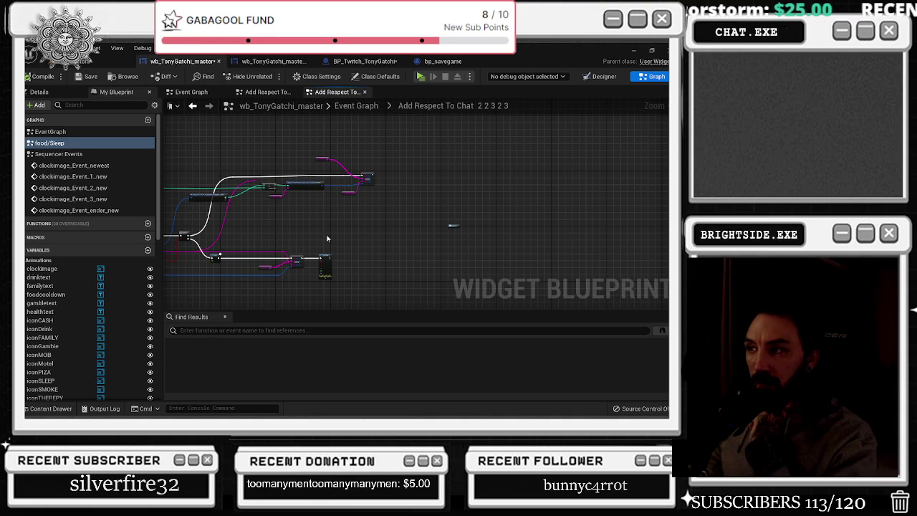
scroll(383, 180, up, 3)
key(ctrl+v)
scroll(414, 177, up, 1)
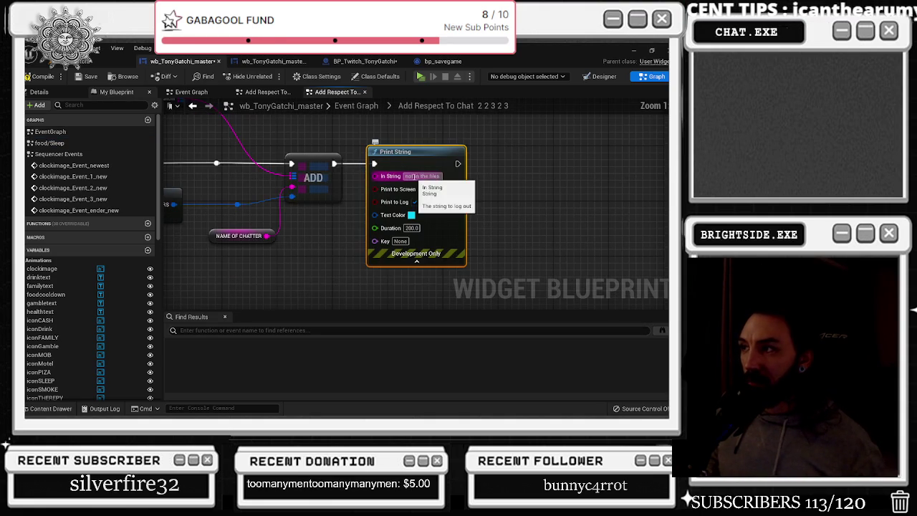
double_click(414, 177)
key(BackSpace)
key(Return)
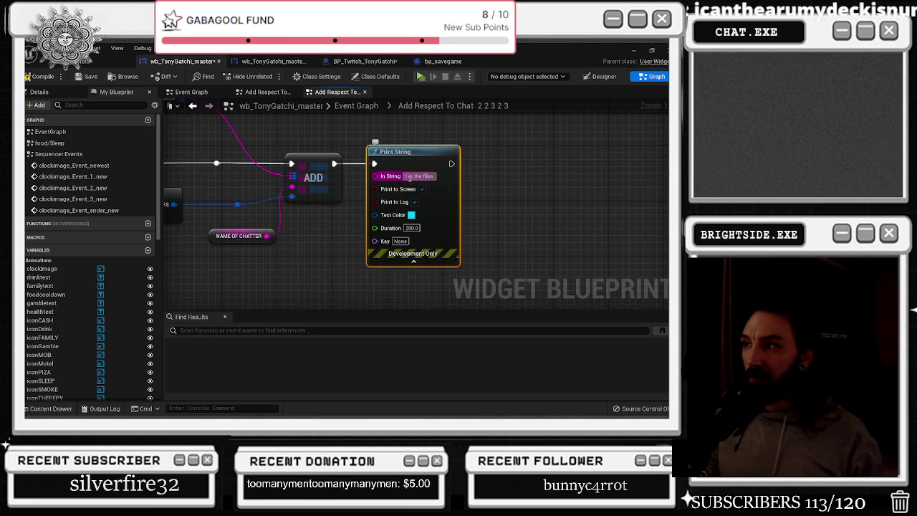
click(229, 117)
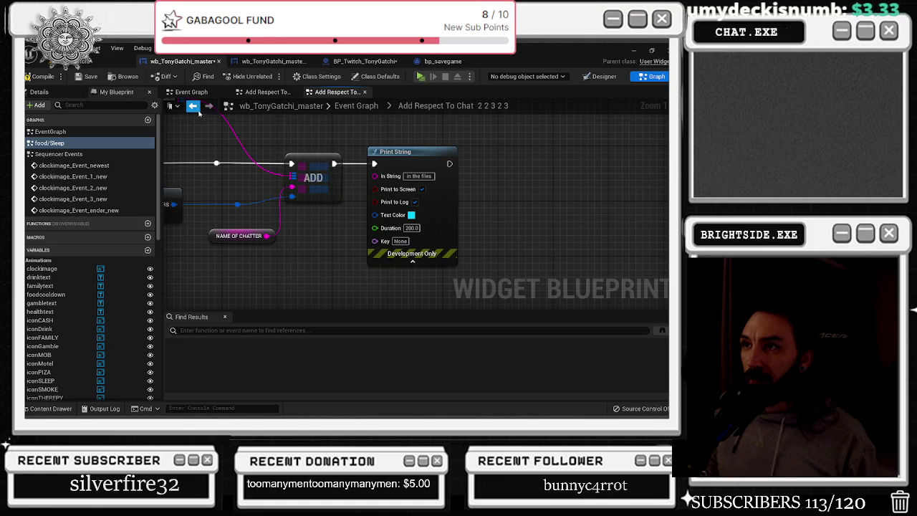
key(alt+Left)
- Check the Add Respect To Chat graph near the therapy needs sprite comment, then return to the Event Graph
drag(274, 171, 286, 291)
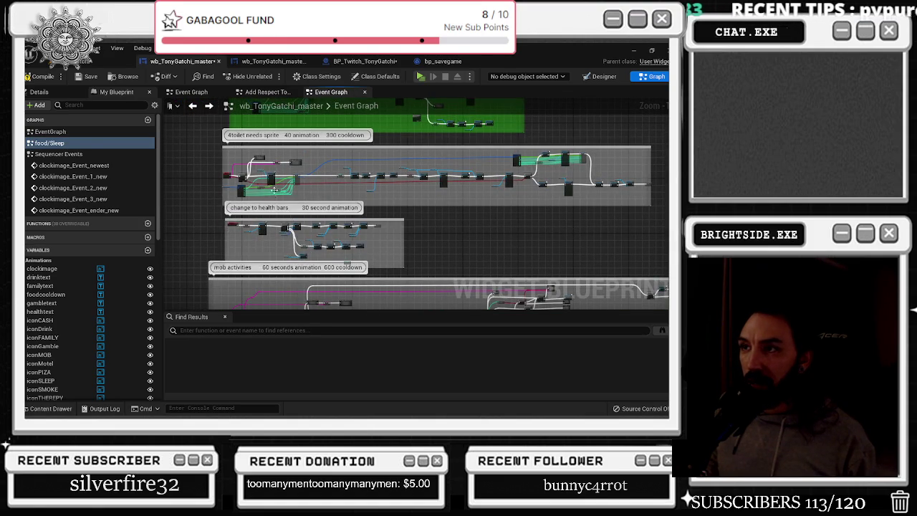
drag(289, 221, 264, 248)
scroll(295, 268, up, 2)
double_click(295, 268)
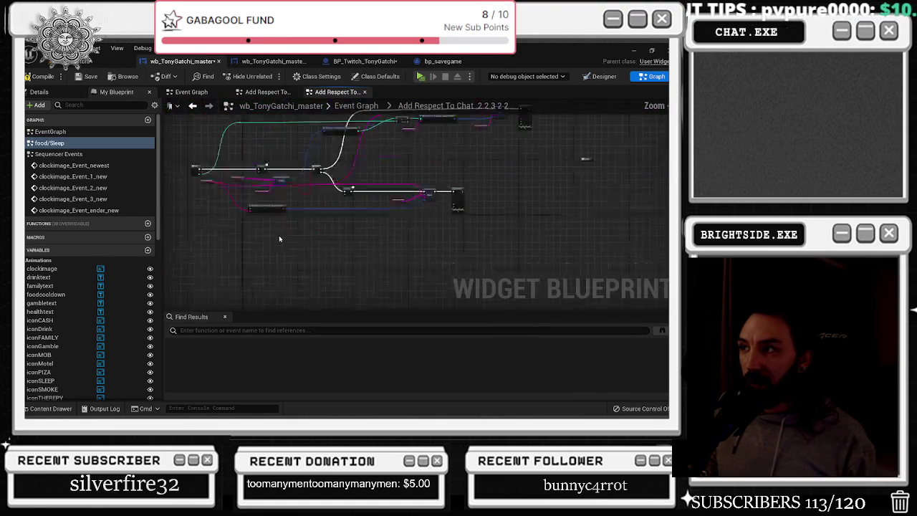
click(194, 106)
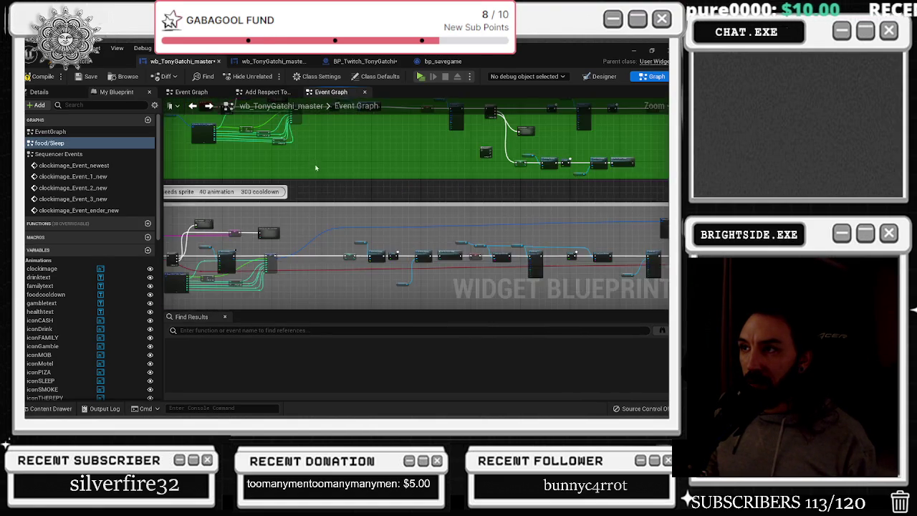
double_click(307, 253)
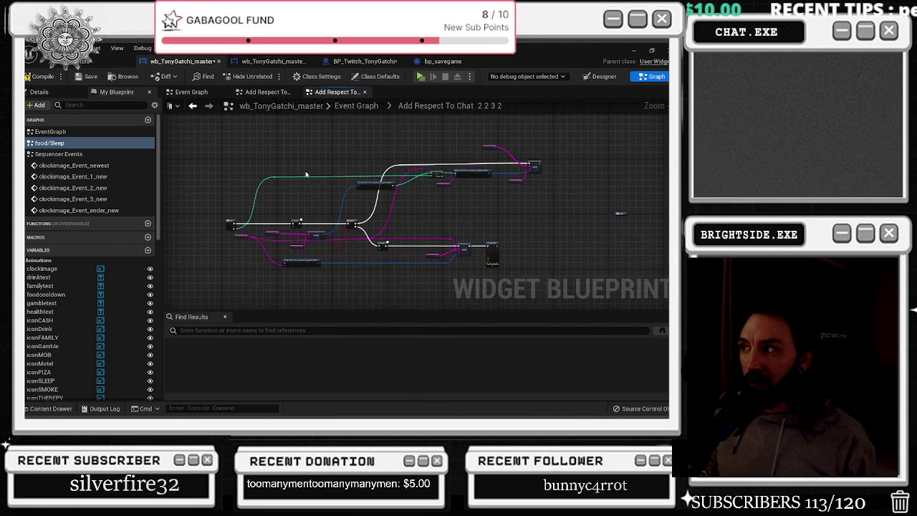
scroll(502, 247, up, 5)
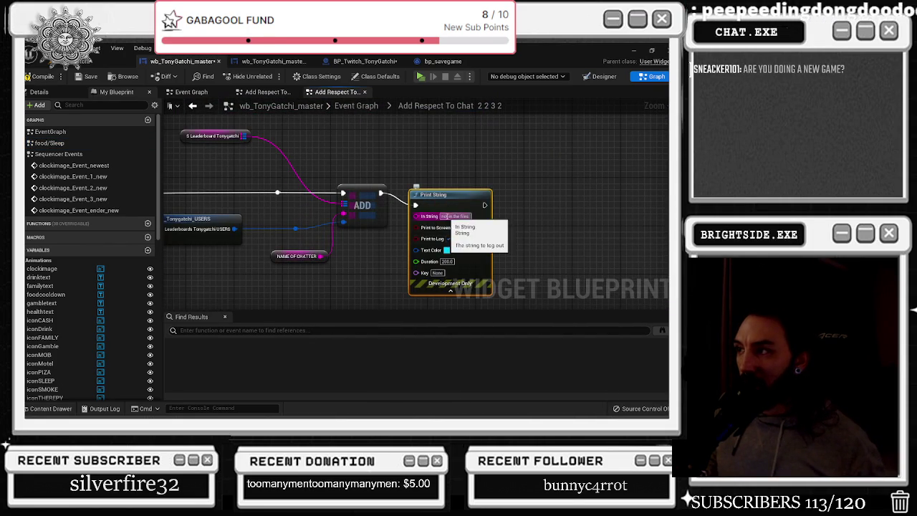
click(50, 142)
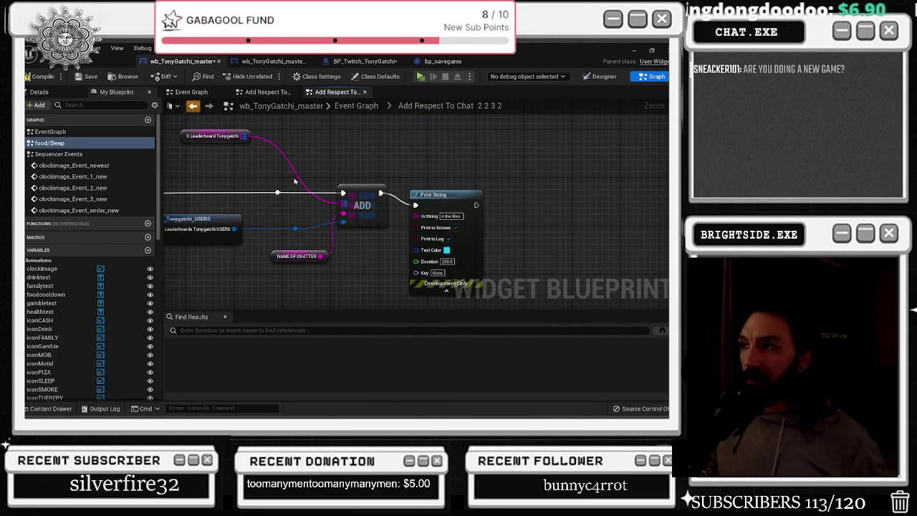
click(192, 106)
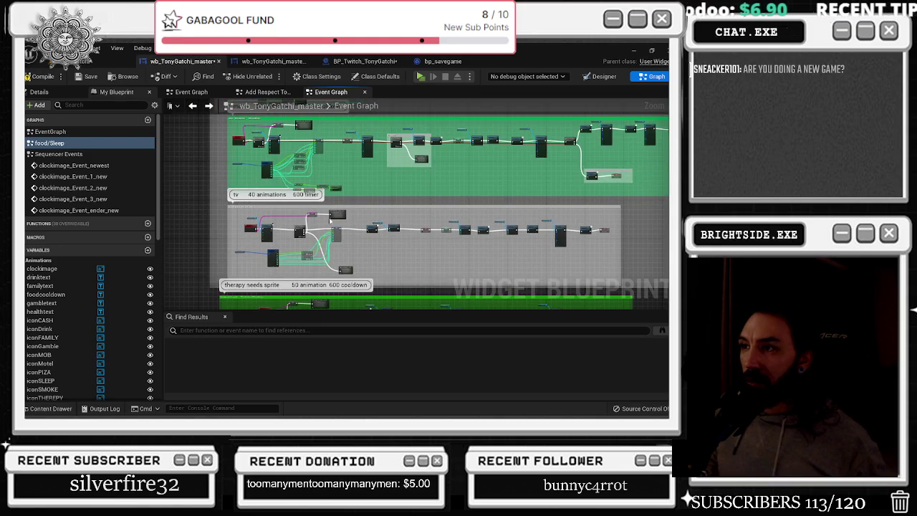
- In Add Respect To Chat 2 2 2, connect ADD's exec output to Print String, then open food/Sleep
double_click(317, 189)
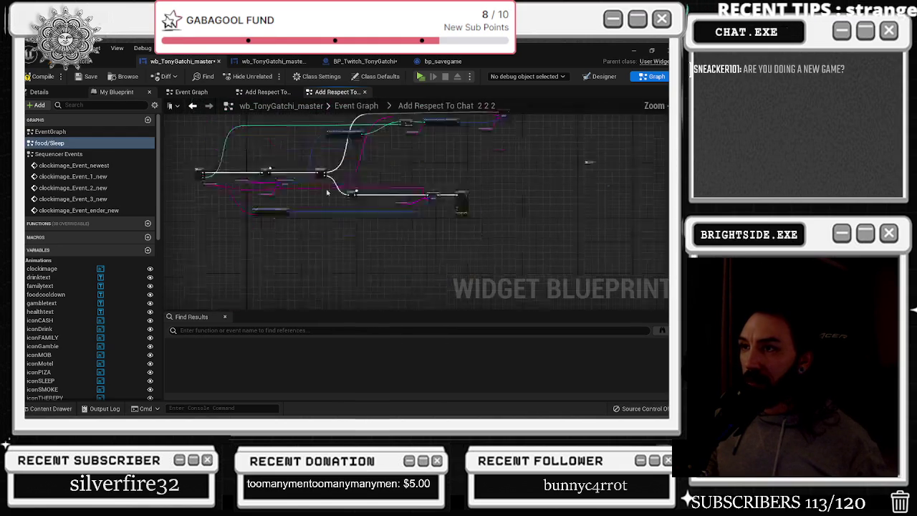
drag(404, 204, 430, 201)
scroll(436, 207, up, 2)
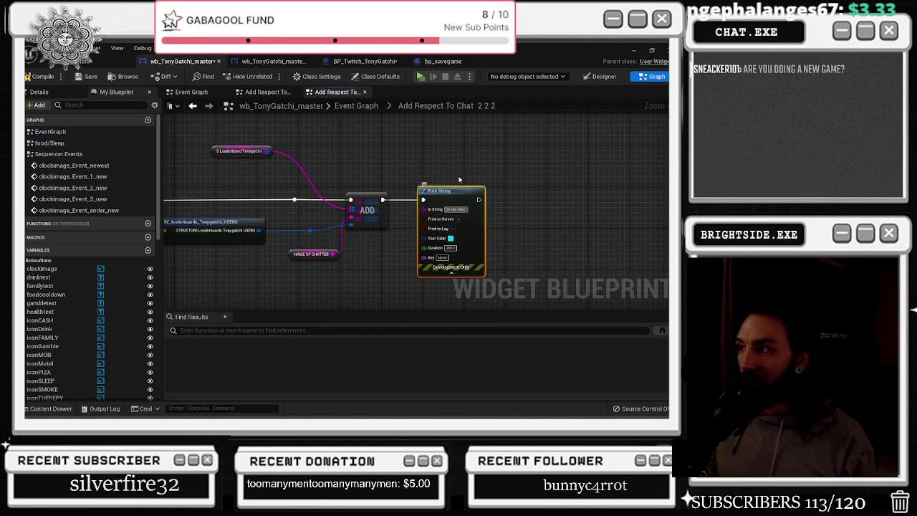
double_click(50, 143)
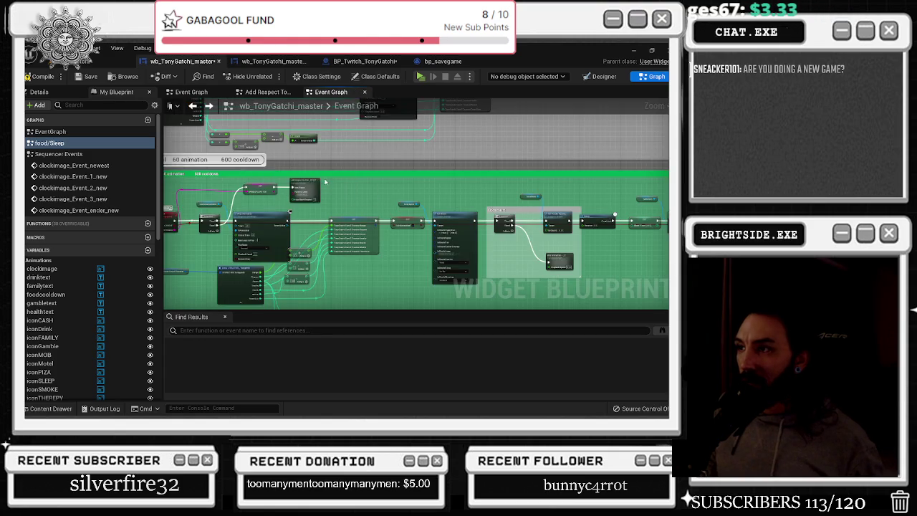
scroll(325, 185, down, 3)
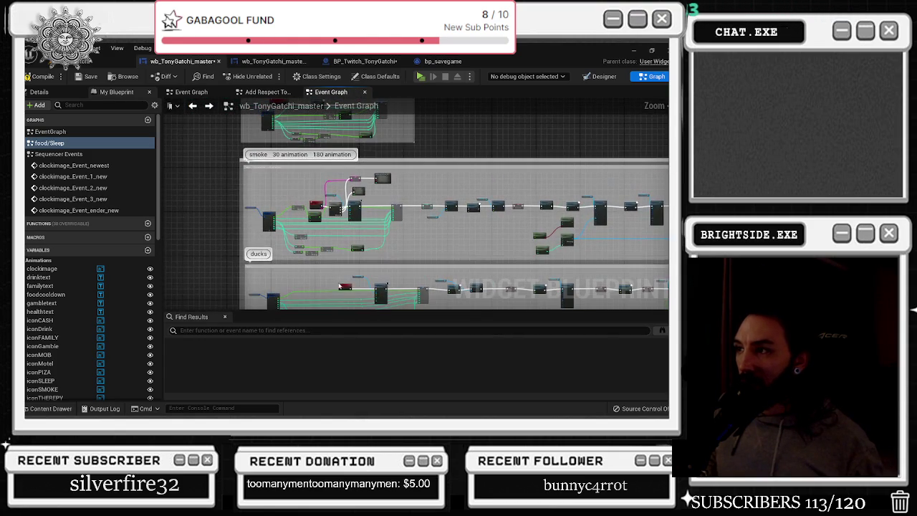
- Pan to the ducks section and browse to the first Set Brush node's Duck sprite
scroll(340, 246, up, 5)
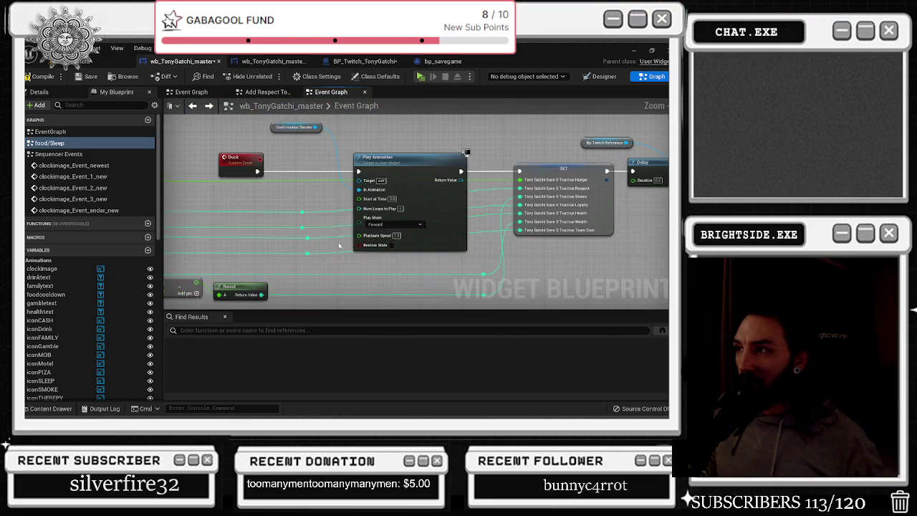
scroll(352, 238, down, 2)
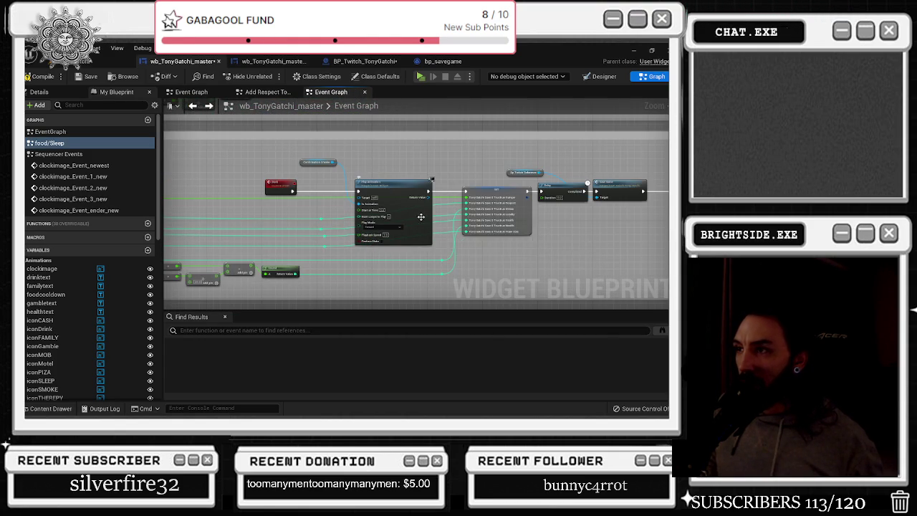
drag(435, 154, 275, 162)
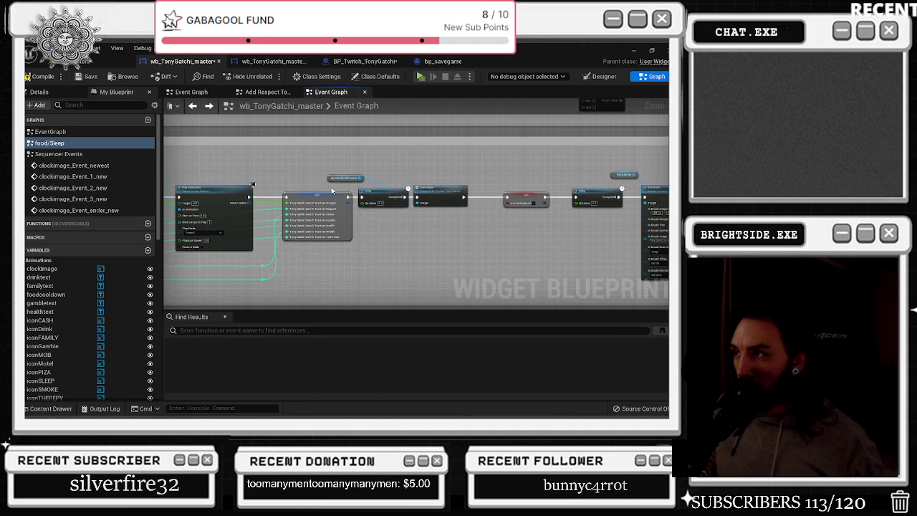
drag(329, 189, 287, 188)
scroll(324, 230, up, 3)
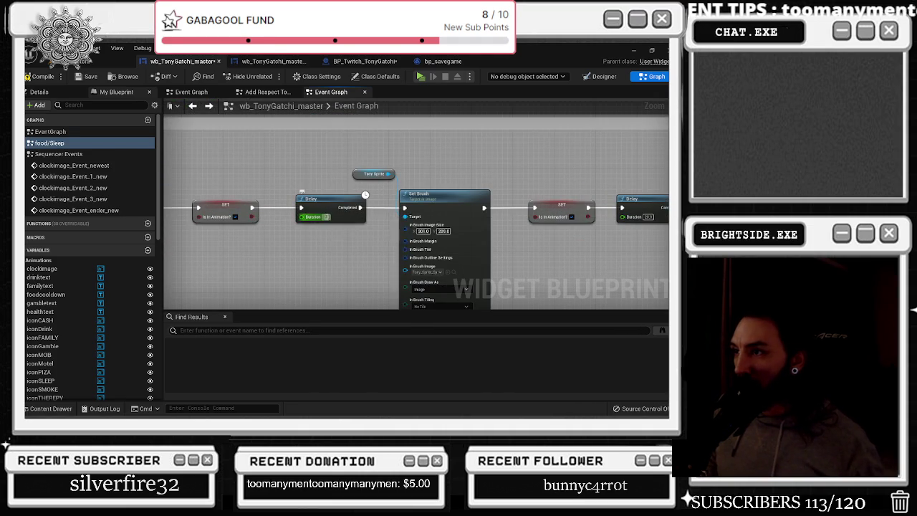
drag(331, 169, 274, 116)
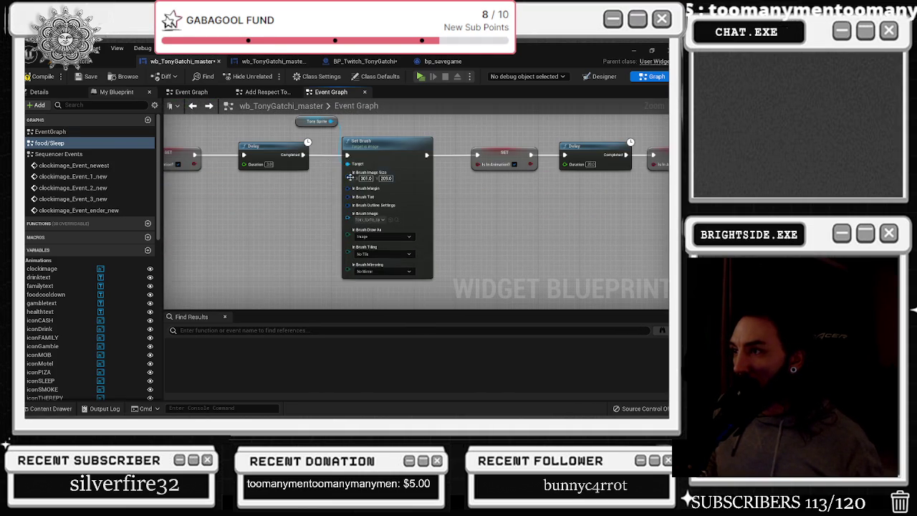
click(369, 220)
click(395, 220)
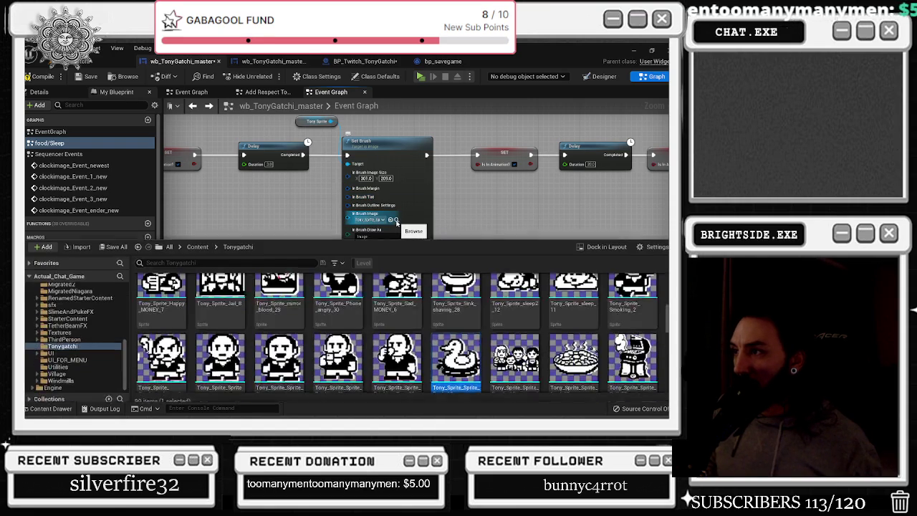
- Check the next Set Brush node's brush sprite in the assets, then return to the graph
mouse_move(396, 222)
mouse_down()
mouse_move(290, 229)
mouse_move(586, 225)
mouse_move(473, 233)
mouse_up()
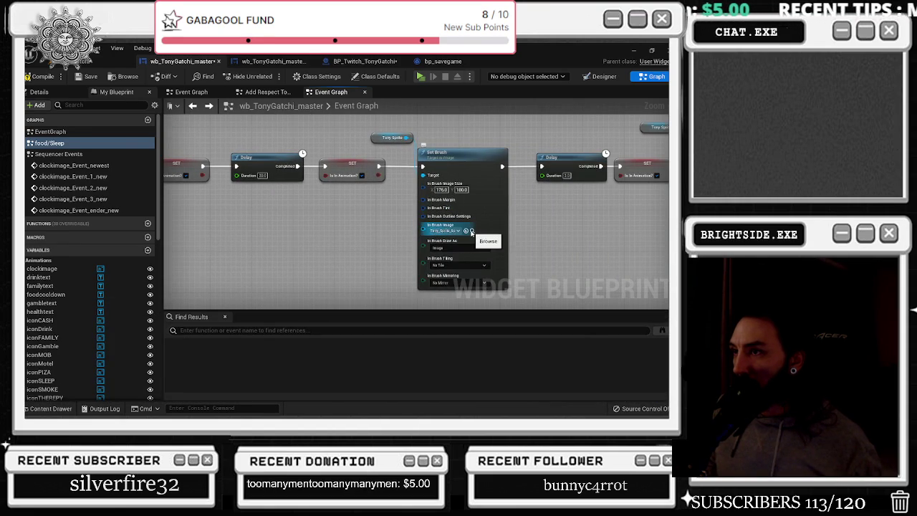
click(472, 230)
click(338, 221)
- Open the collapsed add respect to chat_2_2 graph
scroll(338, 220, down, 3)
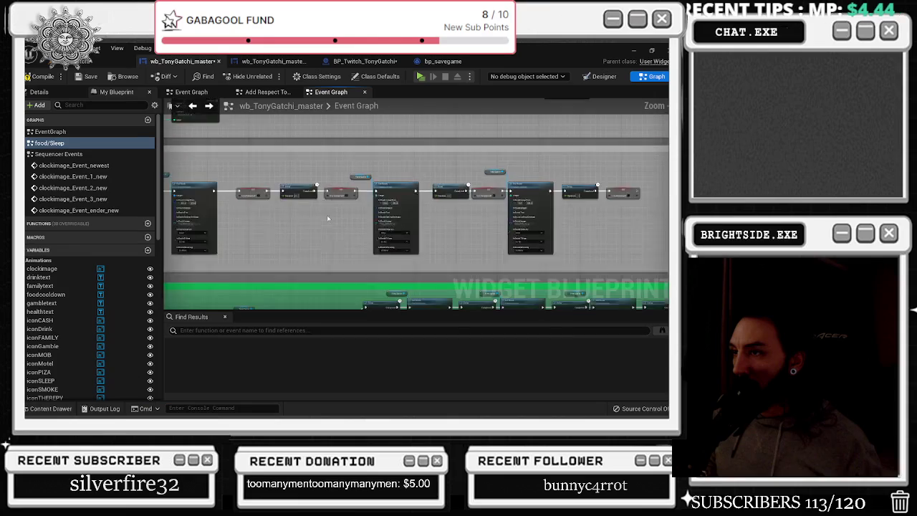
scroll(321, 158, up, 5)
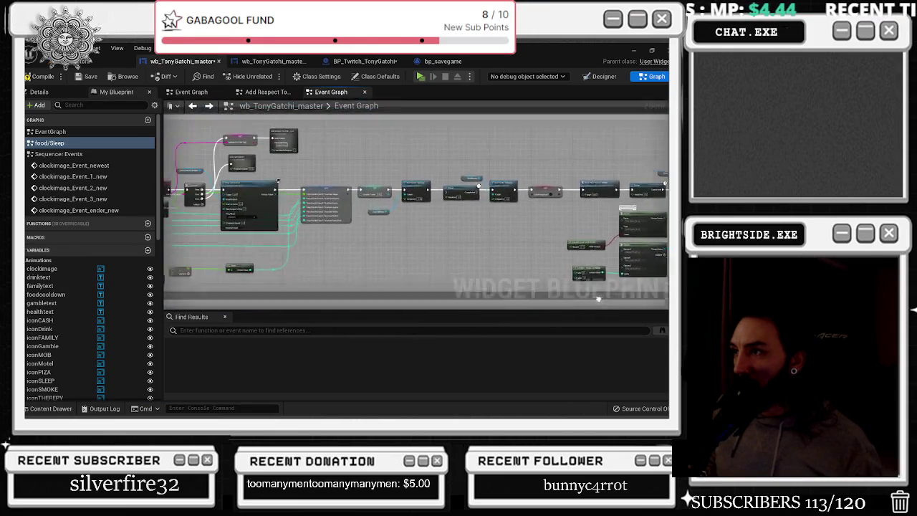
double_click(320, 158)
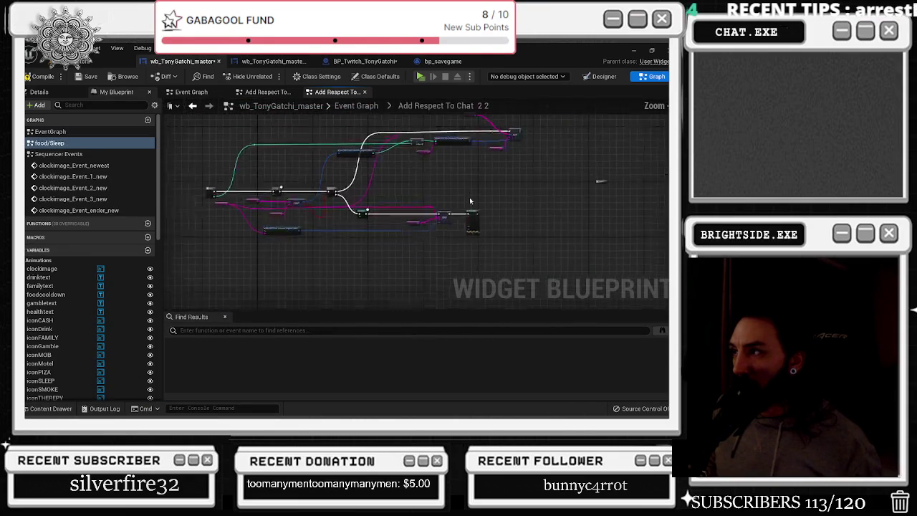
- Add a Print String after ADD that prints 'in the files'
scroll(403, 235, up, 2)
scroll(404, 235, up, 1)
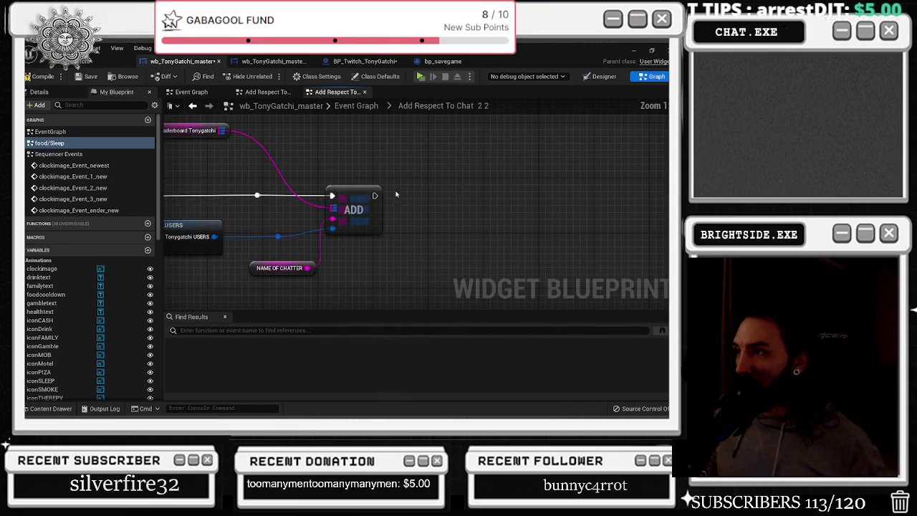
key(ctrl+z)
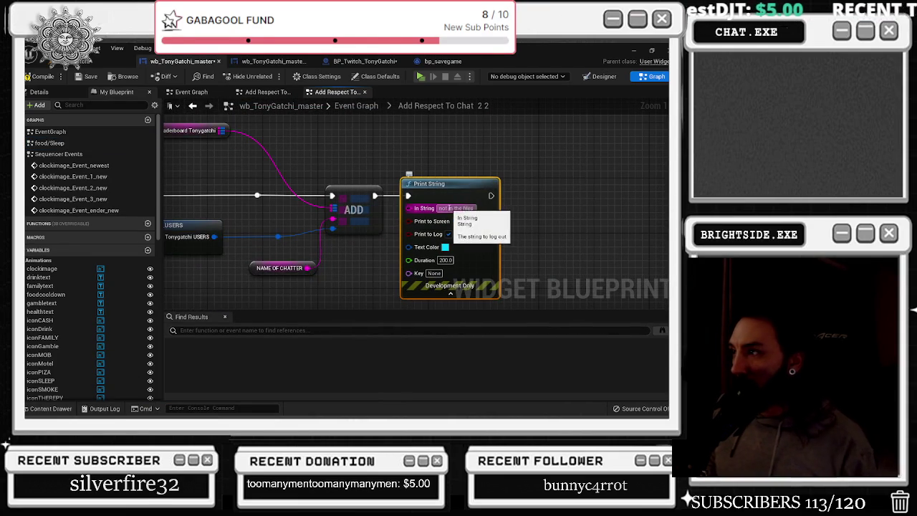
key(ctrl+z)
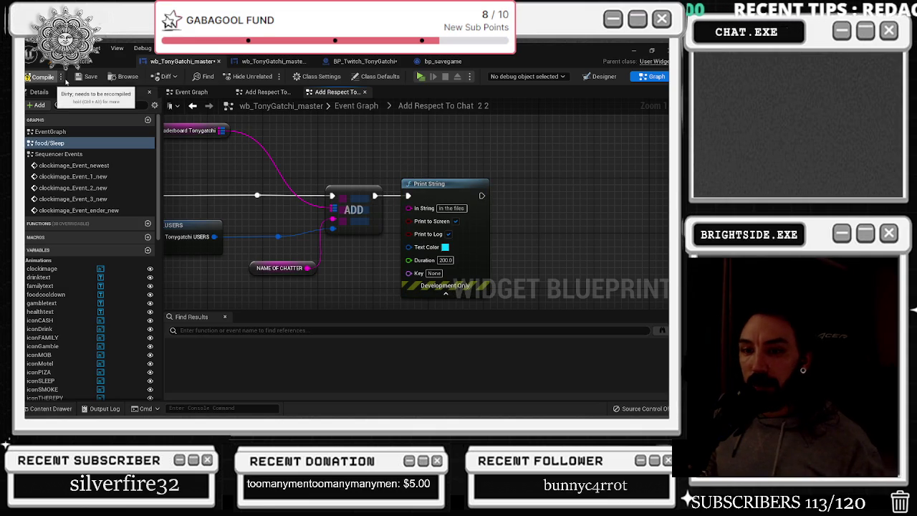
- Save the widget blueprint, check the main Event Graph, and return to the level editor
click(86, 76)
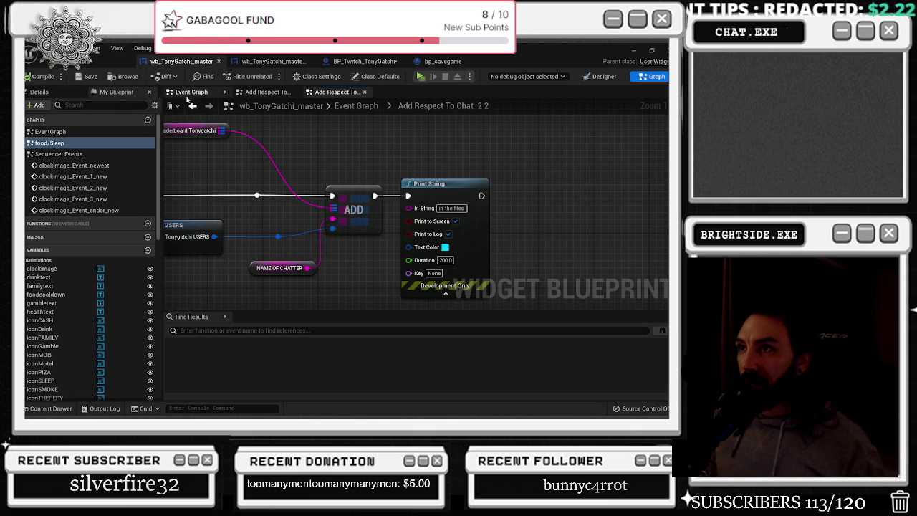
click(189, 93)
drag(291, 198, 260, 373)
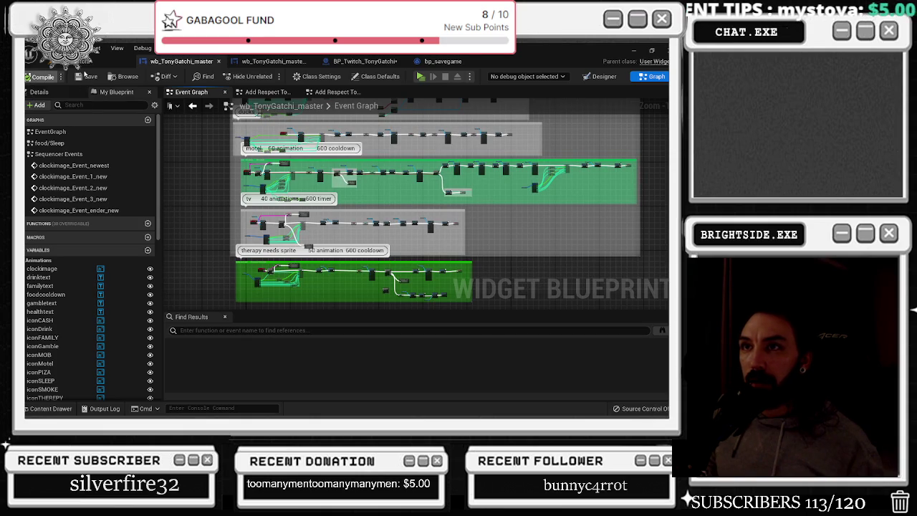
click(107, 61)
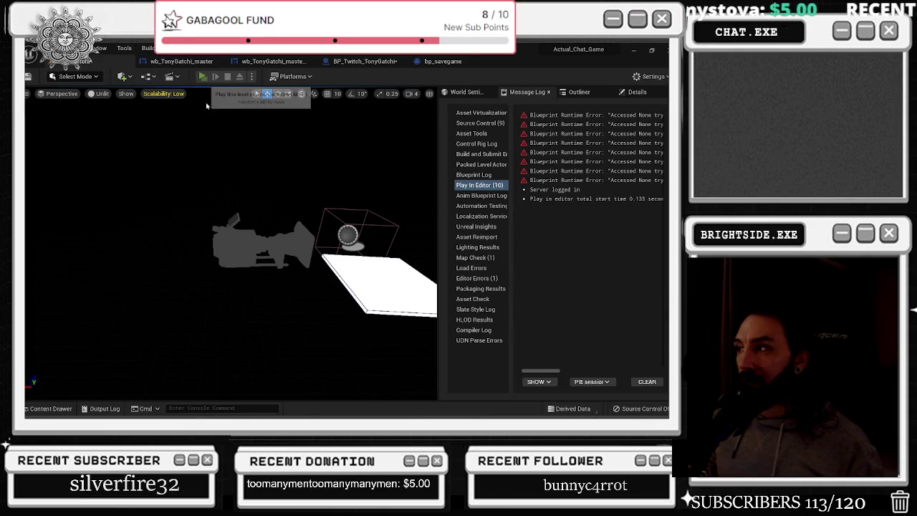
- Play-test until 'in the files' and 'done feeding' print, then stop with Esc
click(204, 76)
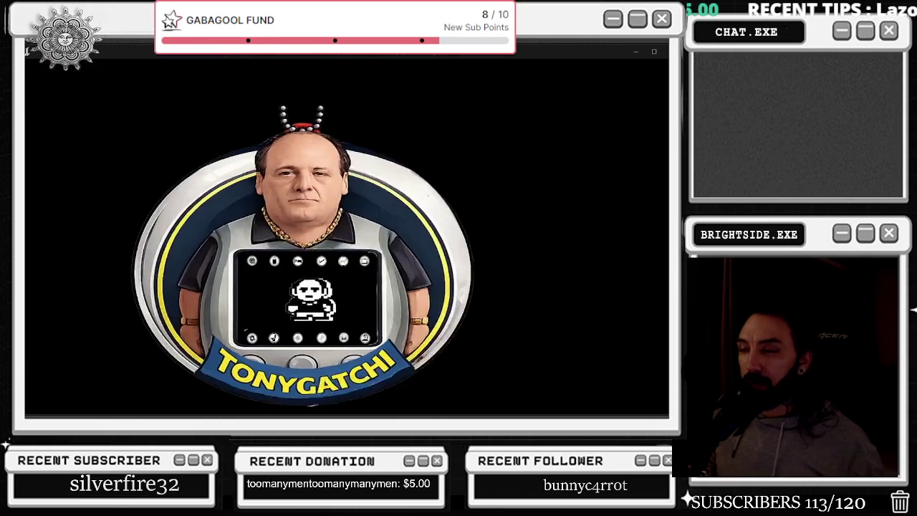
key(alt+Tab)
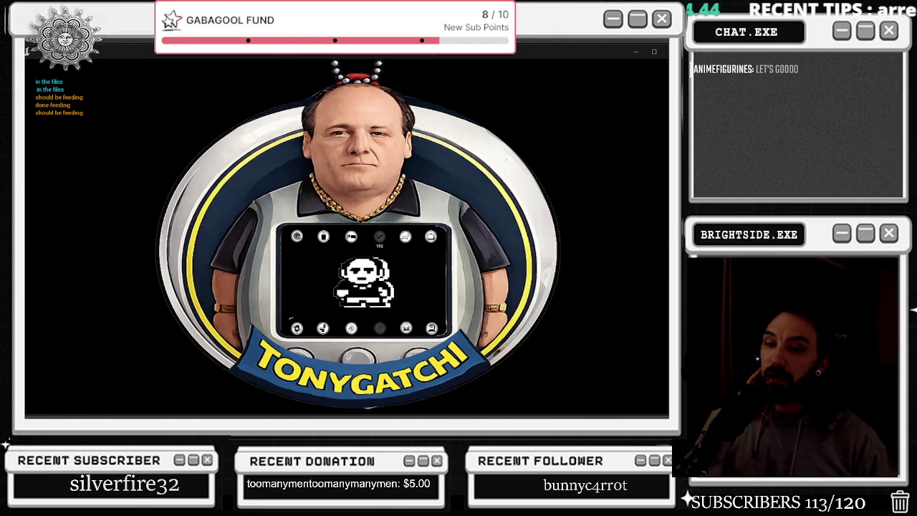
key(Escape)
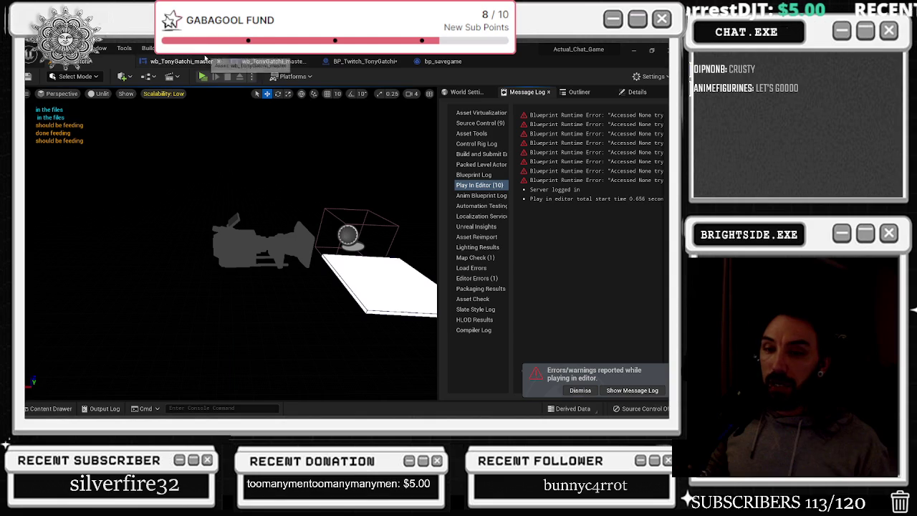
- Start a new Play-In-Editor session to test the chat commands
click(203, 76)
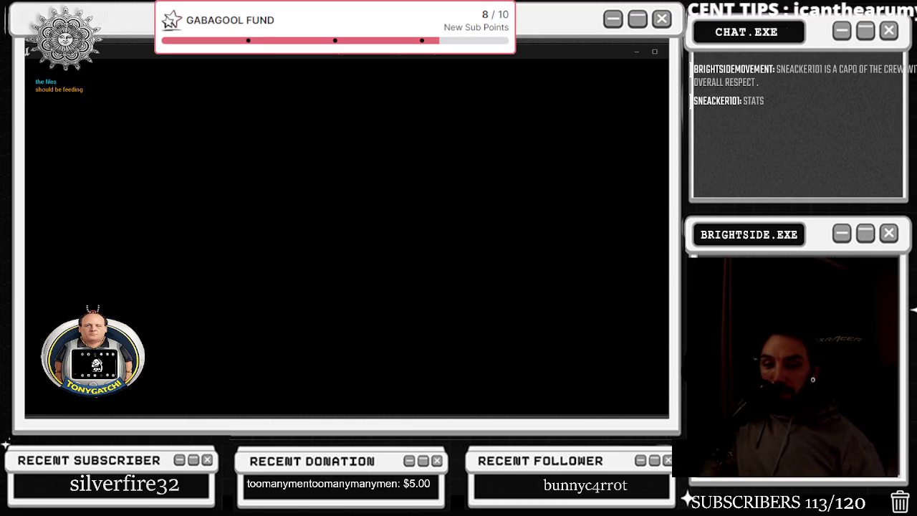
- Switch to another window while the TonyGatchi play session keeps running
key(alt+Tab)
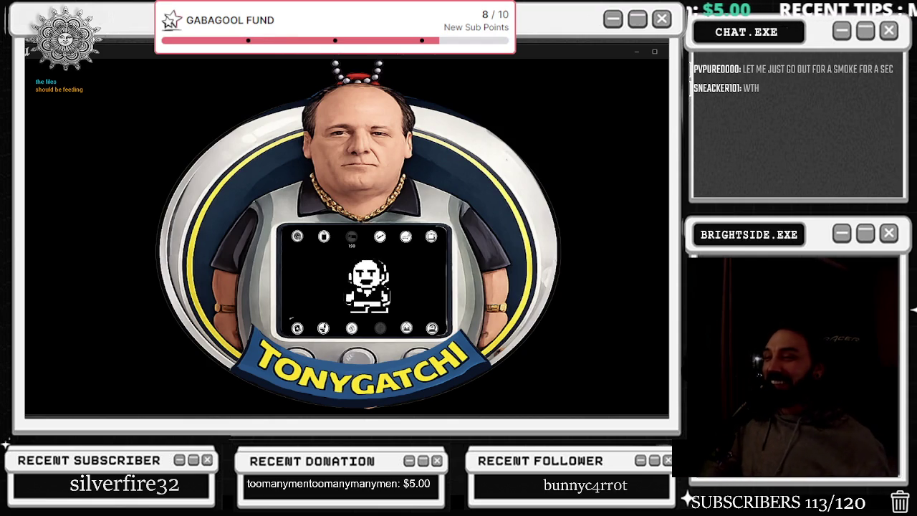
- Stop the play session so the Message Log lists the Accessed None errors
key(Escape)
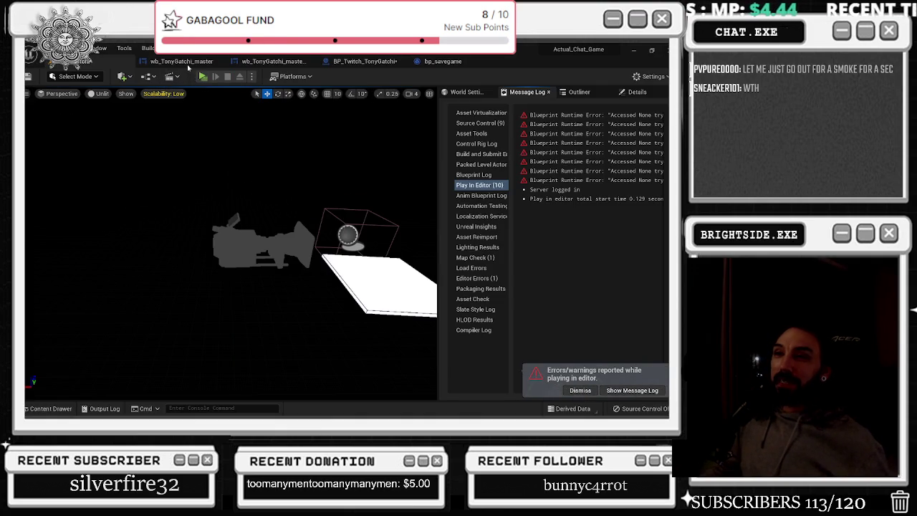
- Browse the TonyGatchi, BP_Twitch_TonyGatchi and bp_savegame tabs, then view the master's hunger increase block
click(269, 61)
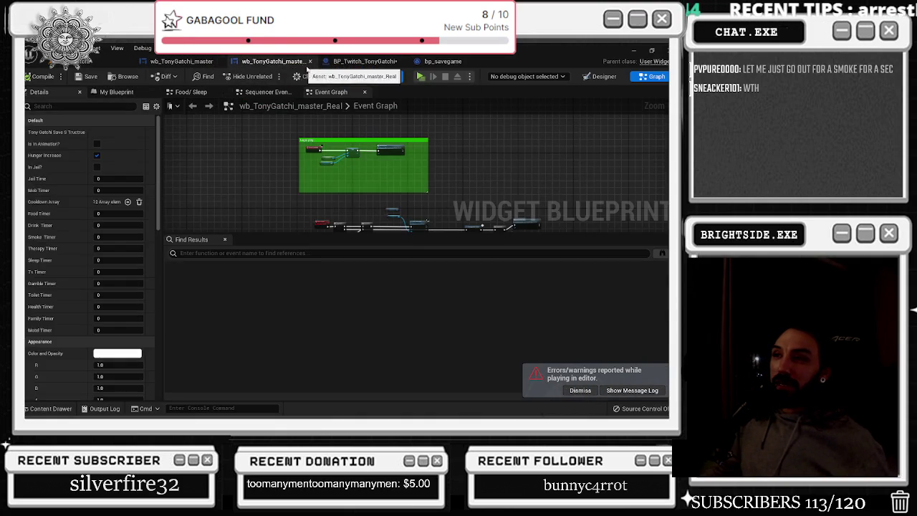
click(358, 62)
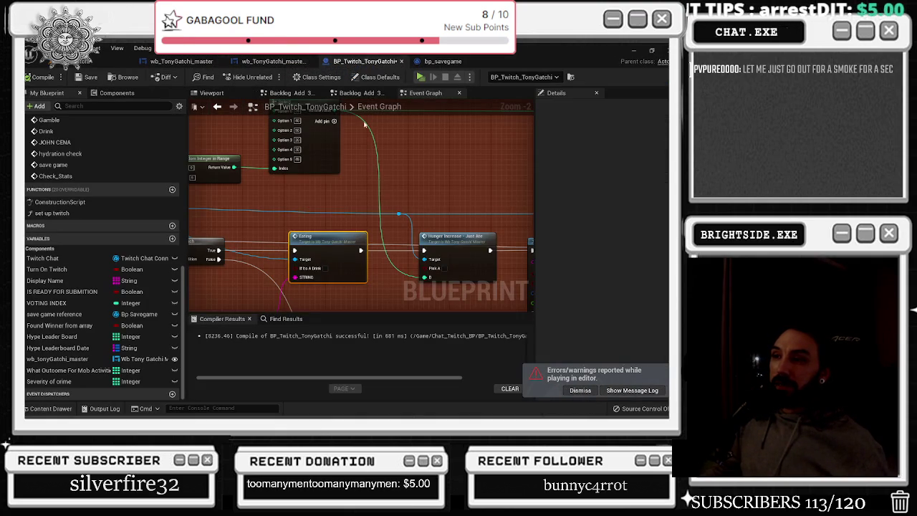
click(443, 60)
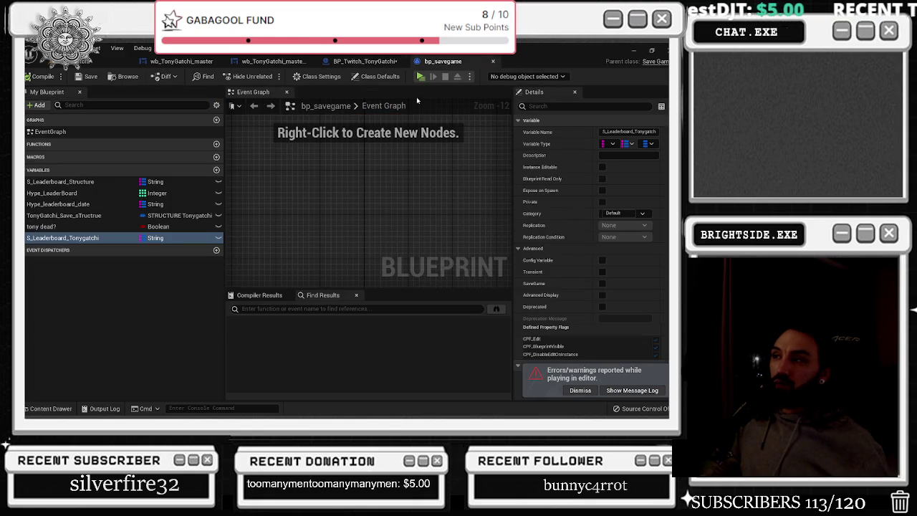
click(366, 61)
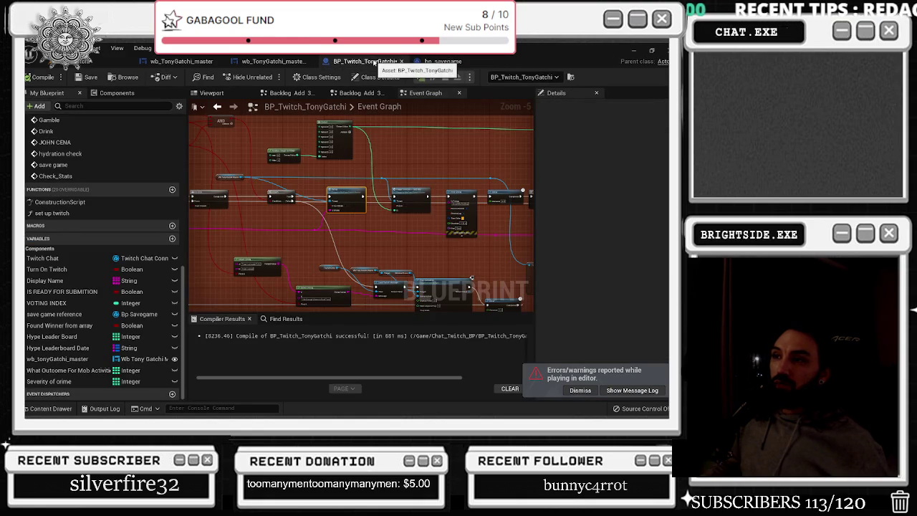
click(285, 62)
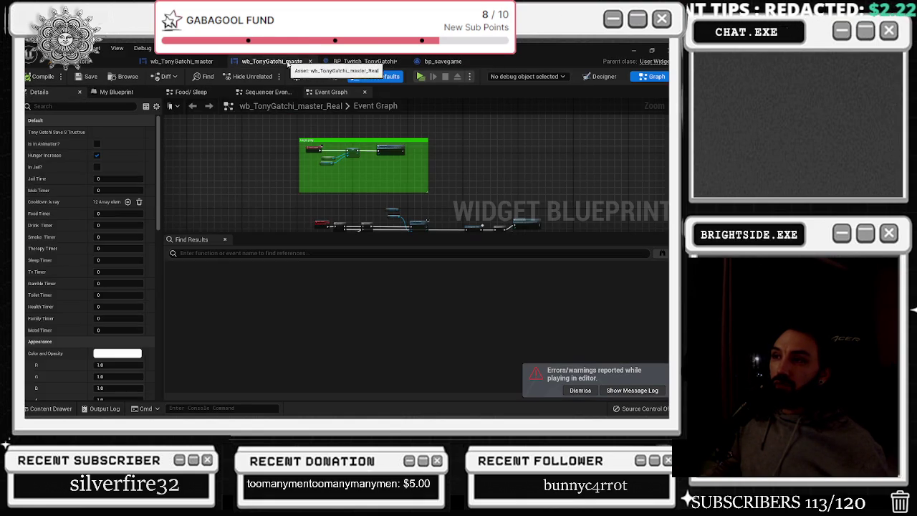
click(200, 64)
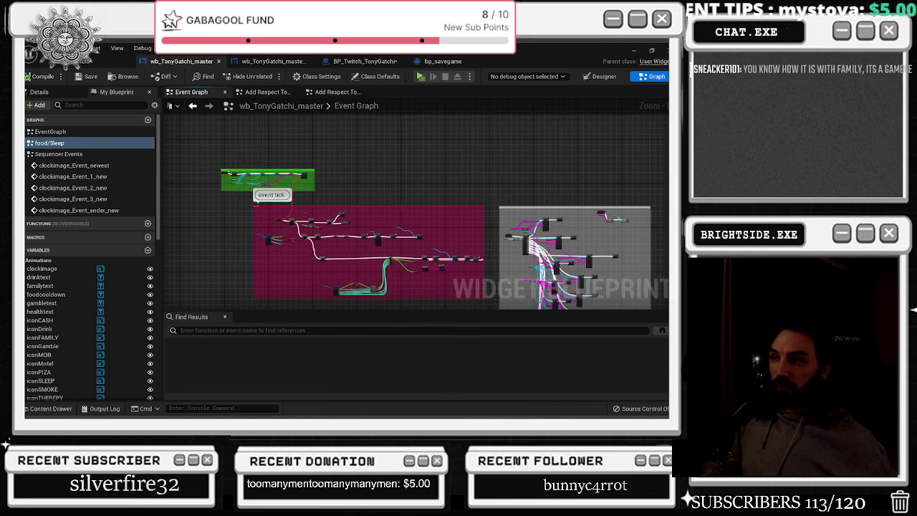
drag(315, 300, 291, 263)
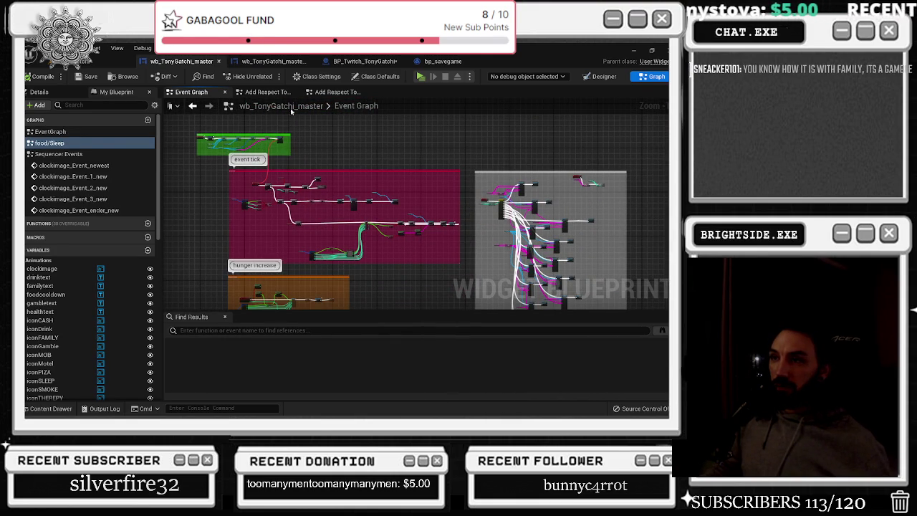
- Inspect the Real blueprint's Sequencer Events and Food/Sleep graphs and BP_Twitch_TonyGatchi, then return to wb_TonyGatchi_master
click(275, 63)
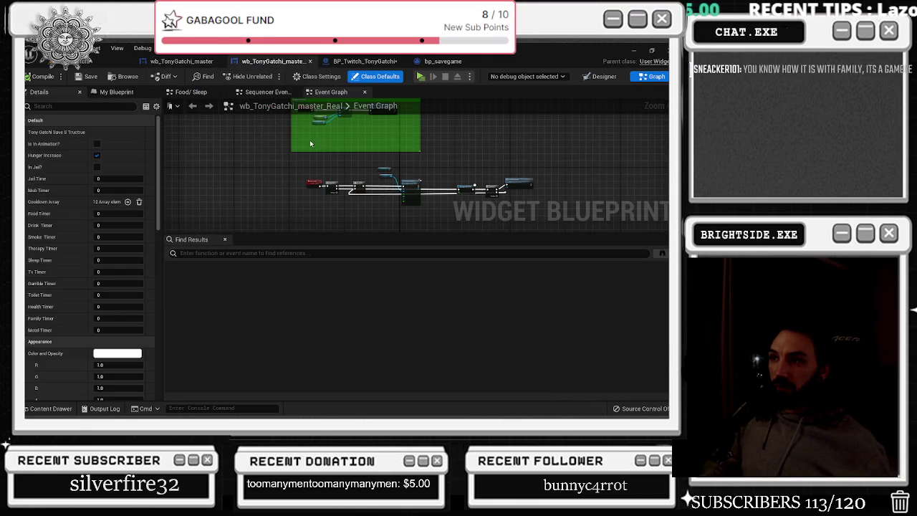
click(265, 92)
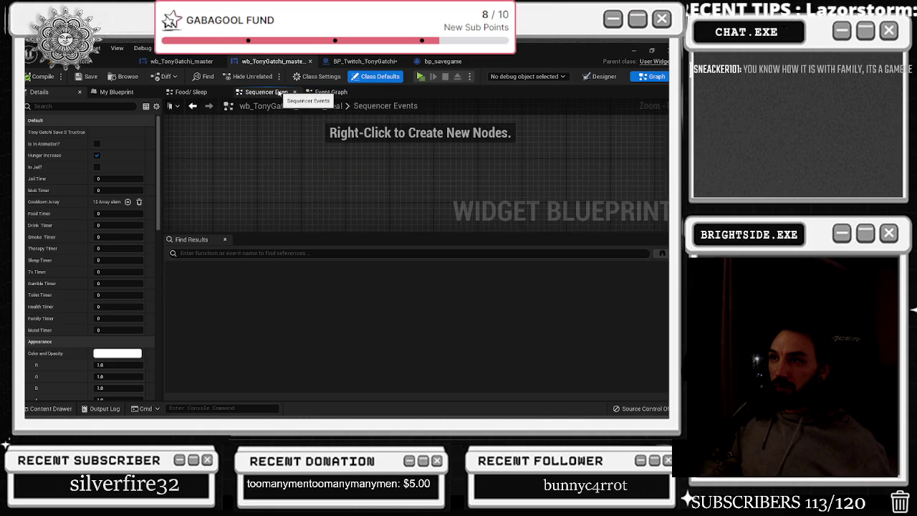
click(212, 94)
click(344, 59)
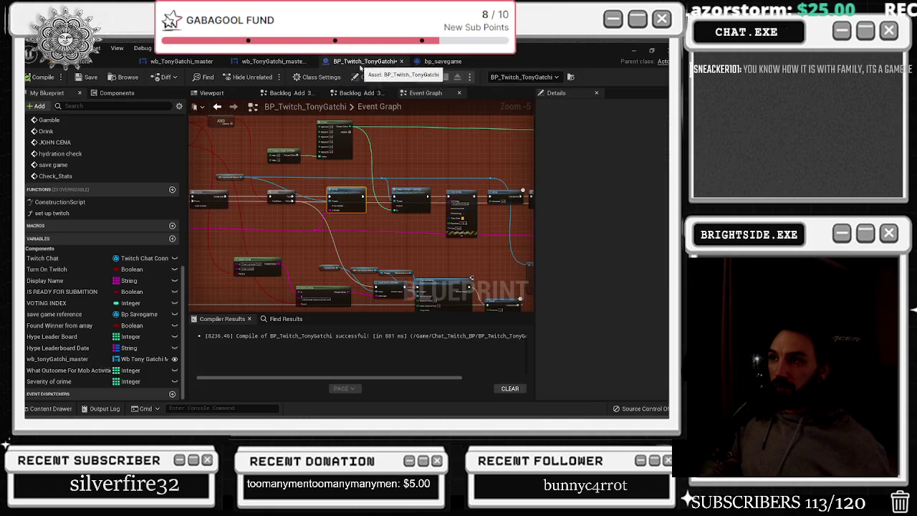
scroll(379, 260, down, 5)
scroll(328, 222, up, 7)
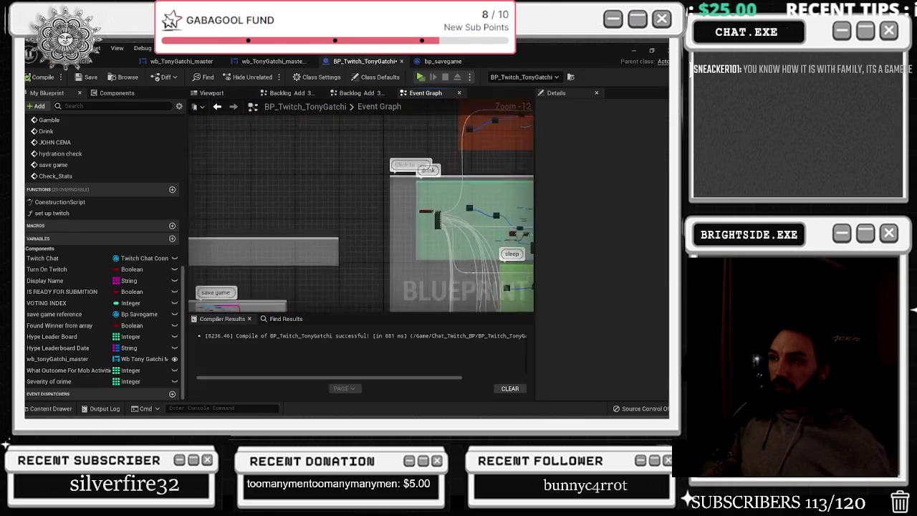
scroll(327, 222, up, 1)
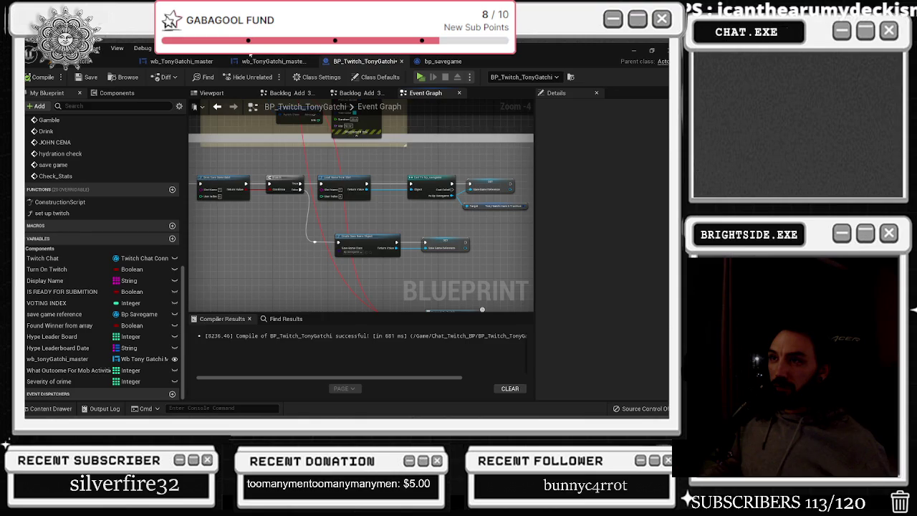
click(182, 61)
scroll(289, 177, up, 5)
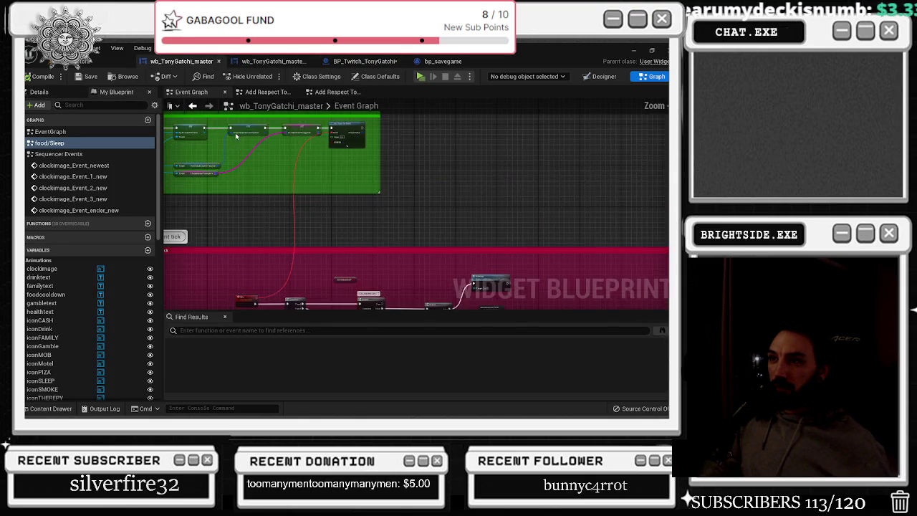
- Wire the Tony Gatchi Save S Tructrue SET exec output into the S Leaderboard Tonygatchi SET node
drag(321, 196, 373, 215)
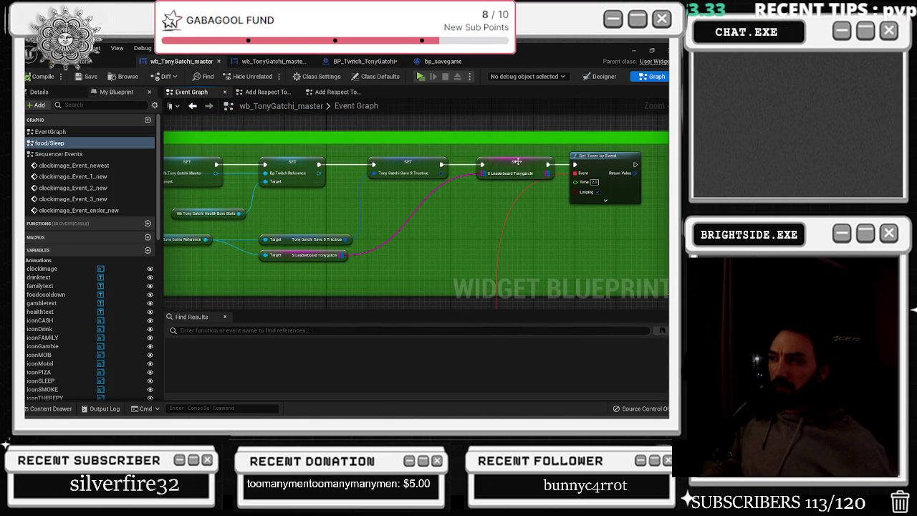
drag(461, 205, 514, 212)
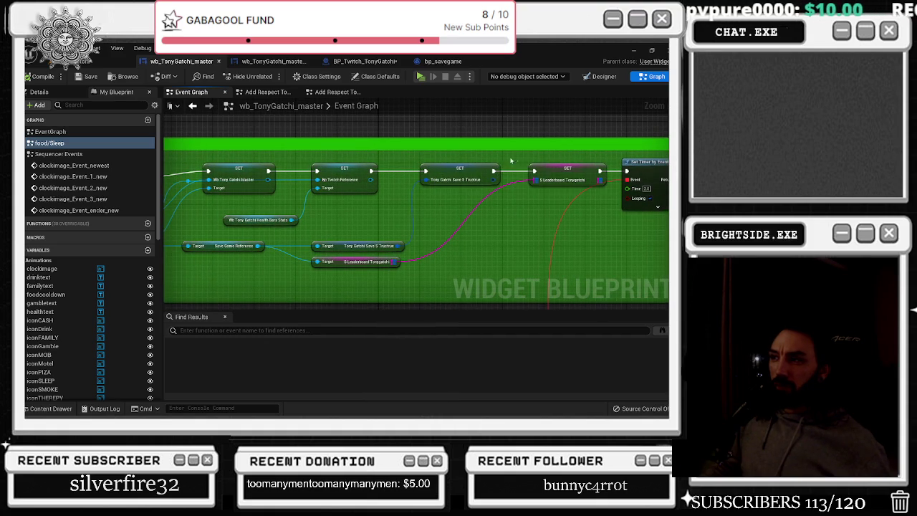
drag(519, 152, 502, 149)
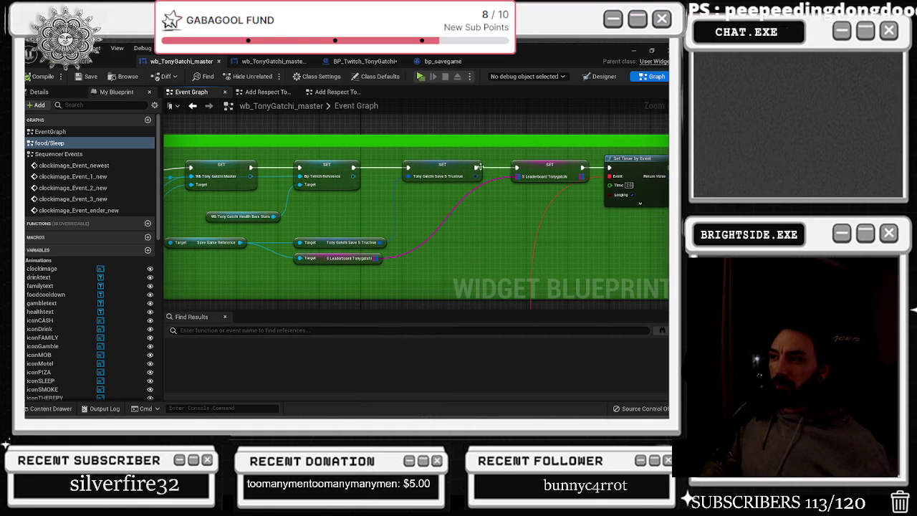
drag(570, 166, 565, 177)
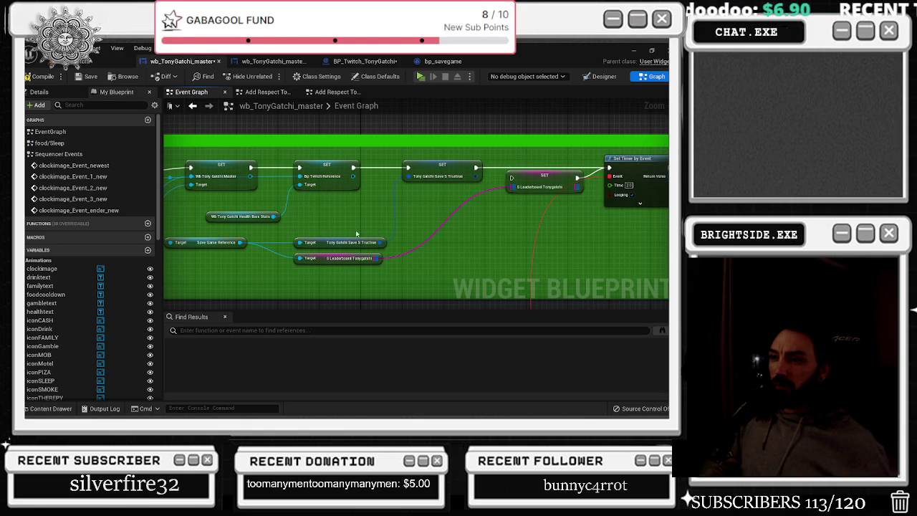
click(439, 170)
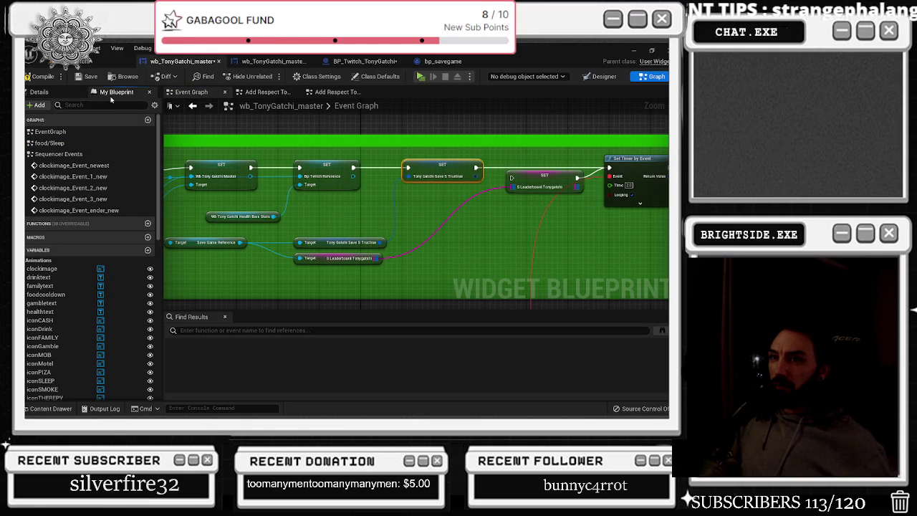
click(39, 92)
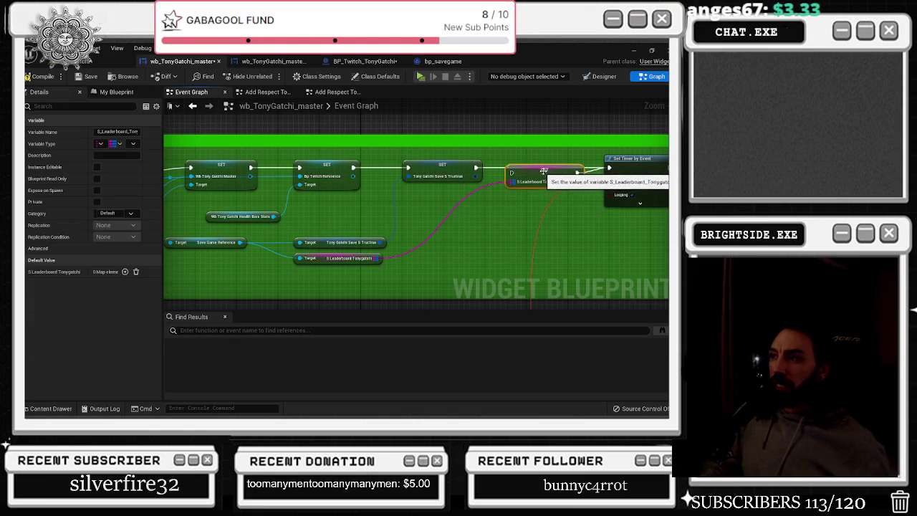
mouse_move(476, 168)
mouse_down()
mouse_move(509, 178)
mouse_move(516, 168)
mouse_up()
drag(581, 167, 609, 168)
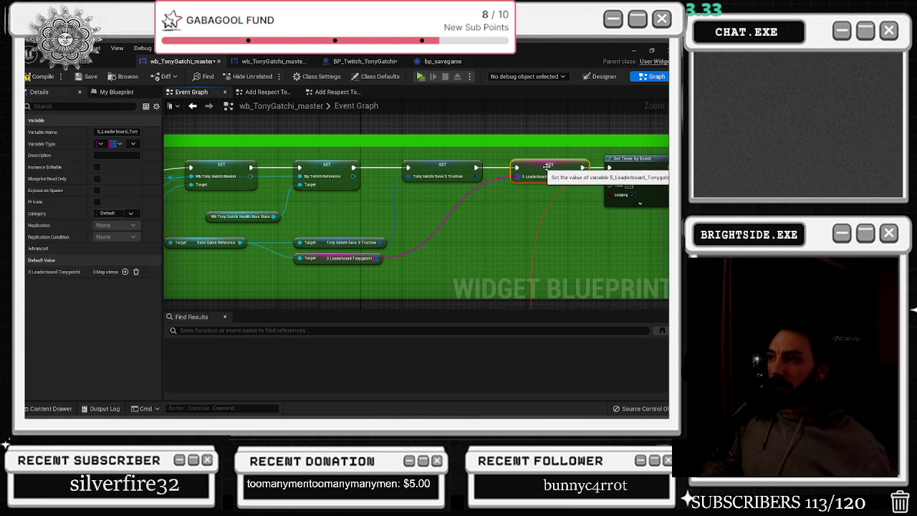
drag(455, 200, 476, 207)
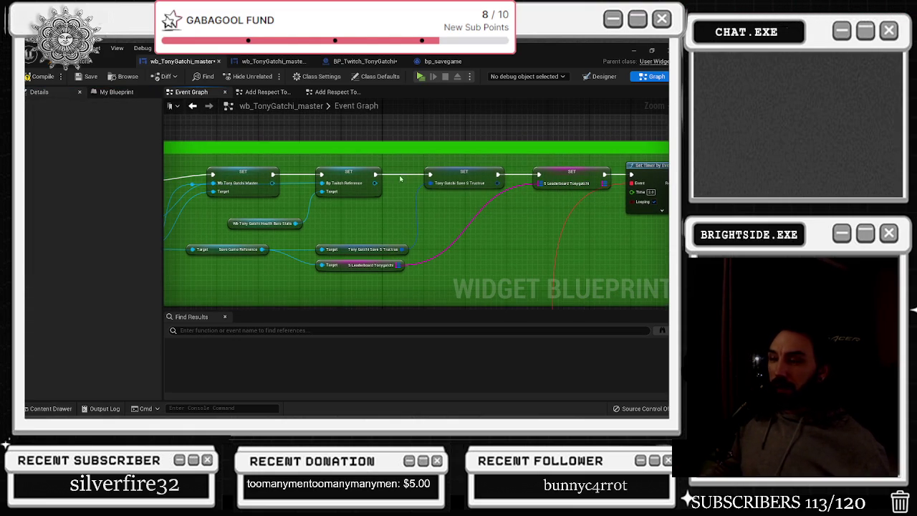
click(462, 181)
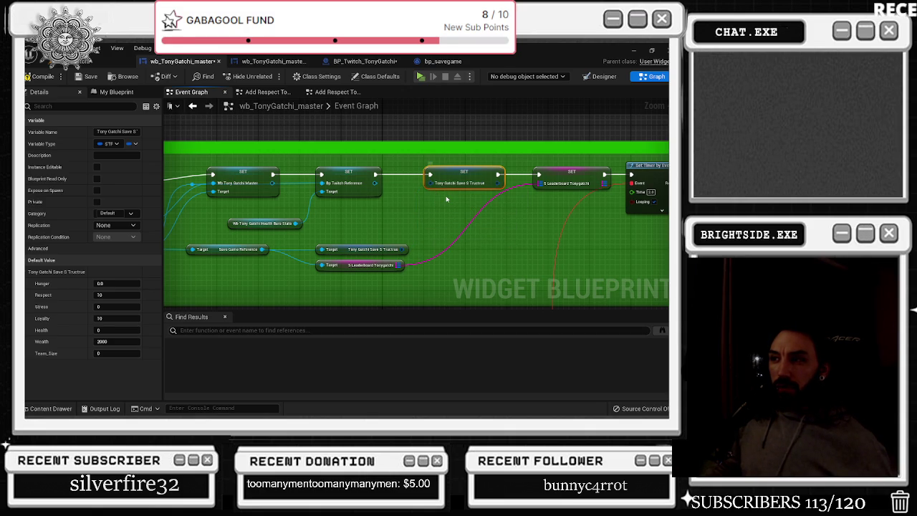
- Split the save-struct SET node's struct pin into its Hunger-to-Team Size members
right_click(447, 193)
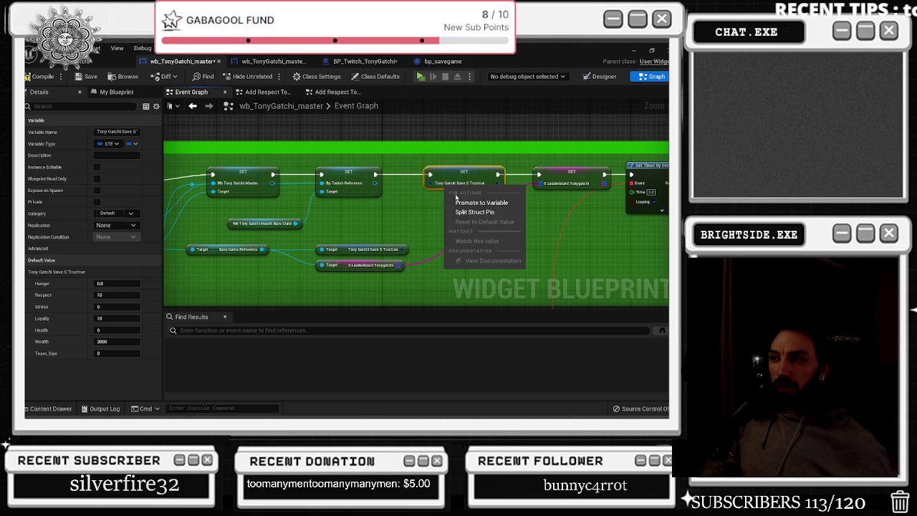
click(476, 213)
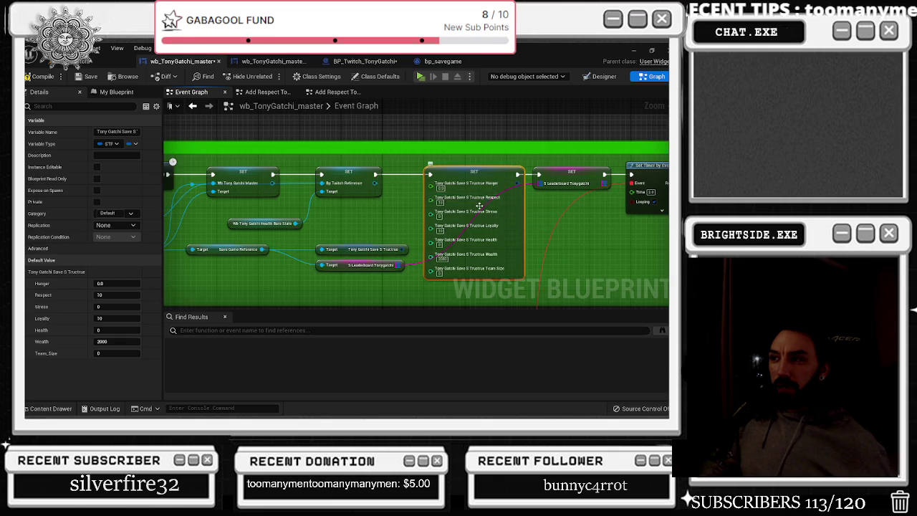
scroll(471, 193, up, 1)
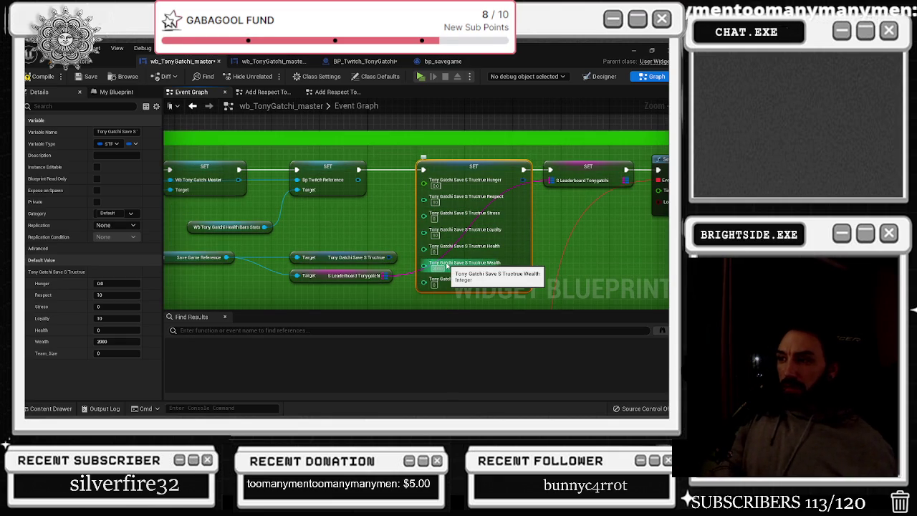
- Compile and save wb_TonyGatchi_master, then return to the level editor
click(336, 210)
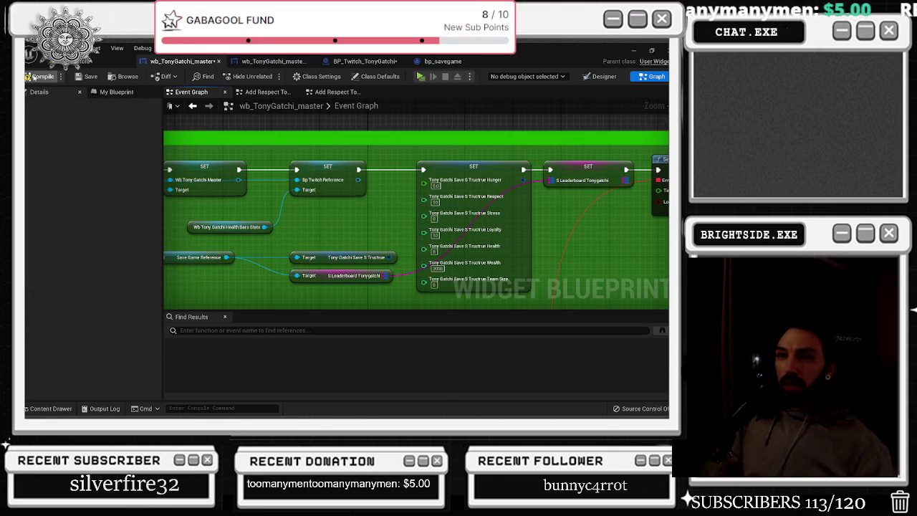
click(87, 76)
click(82, 63)
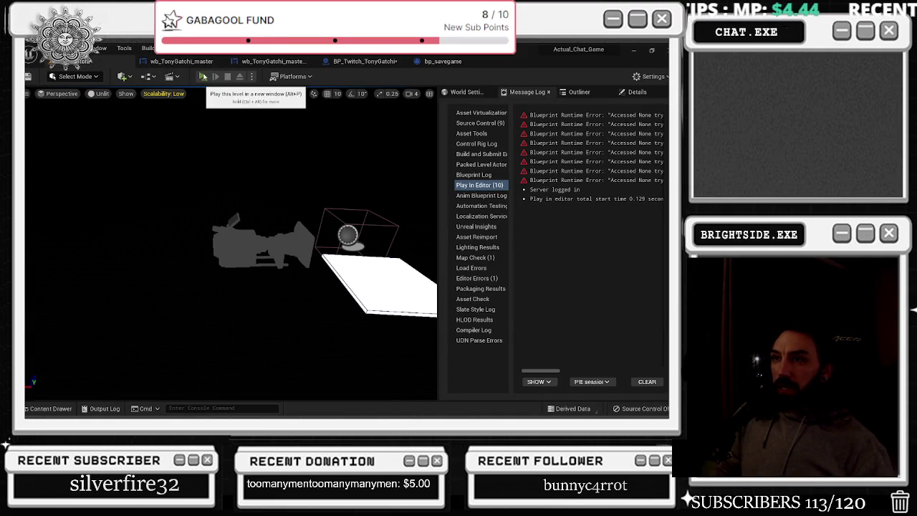
- Run a short play test, stop it, and return to the wb_TonyGatchi_master Event Graph
click(203, 76)
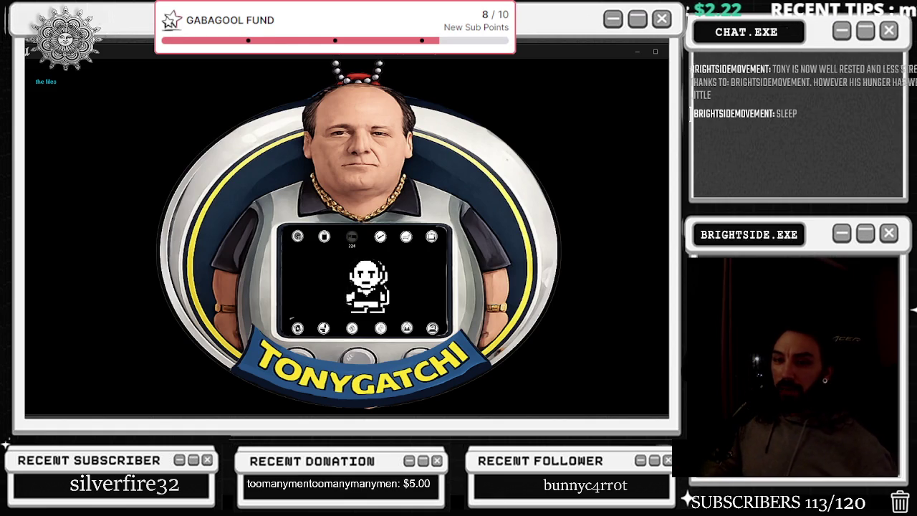
key(Escape)
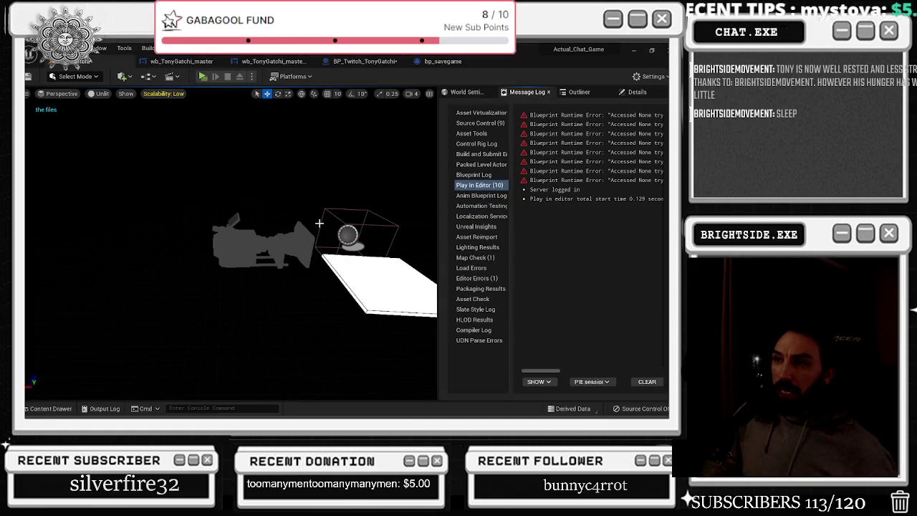
click(190, 63)
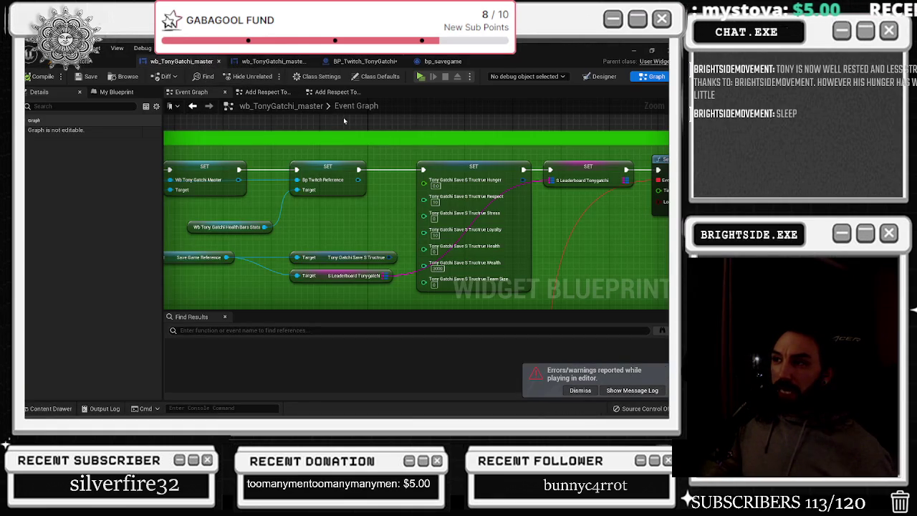
- Recombine the SET node's save-structure pin, wire the Save S Tructue reference in, then compile and save
right_click(434, 184)
click(464, 206)
mouse_move(388, 256)
mouse_down()
mouse_move(435, 188)
mouse_move(430, 184)
mouse_up()
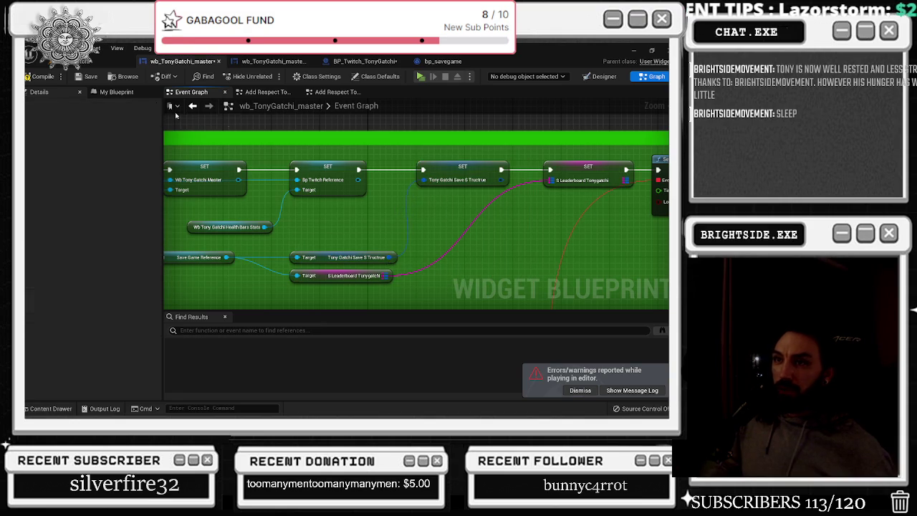
click(88, 75)
click(54, 61)
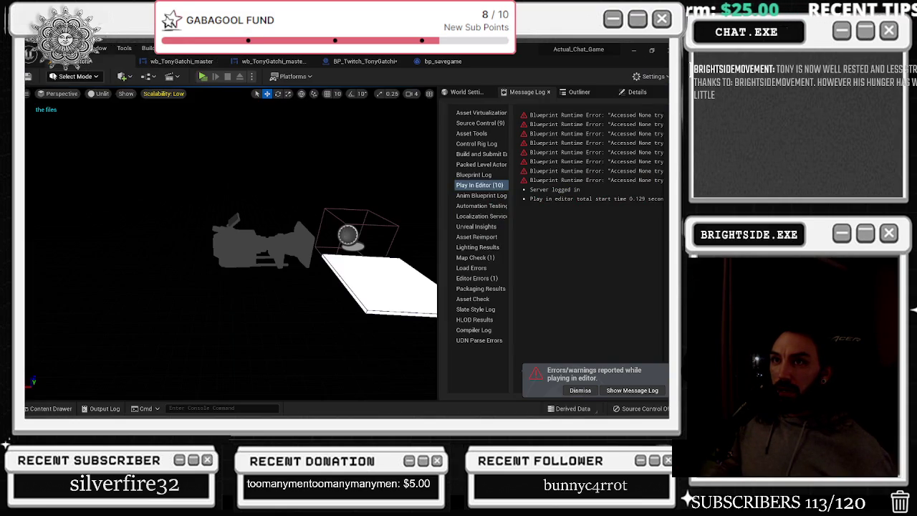
- Run and stop a level play test, then return to the widget Blueprint graph
click(203, 77)
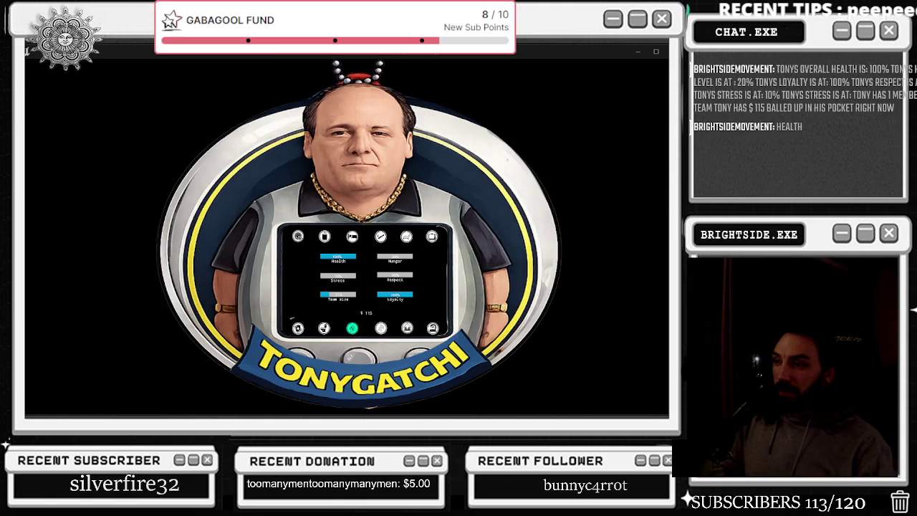
key(Escape)
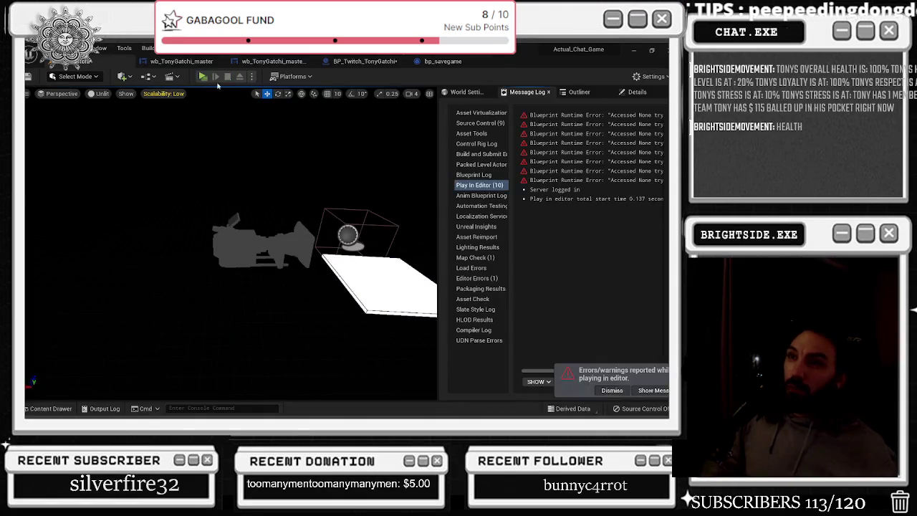
click(272, 61)
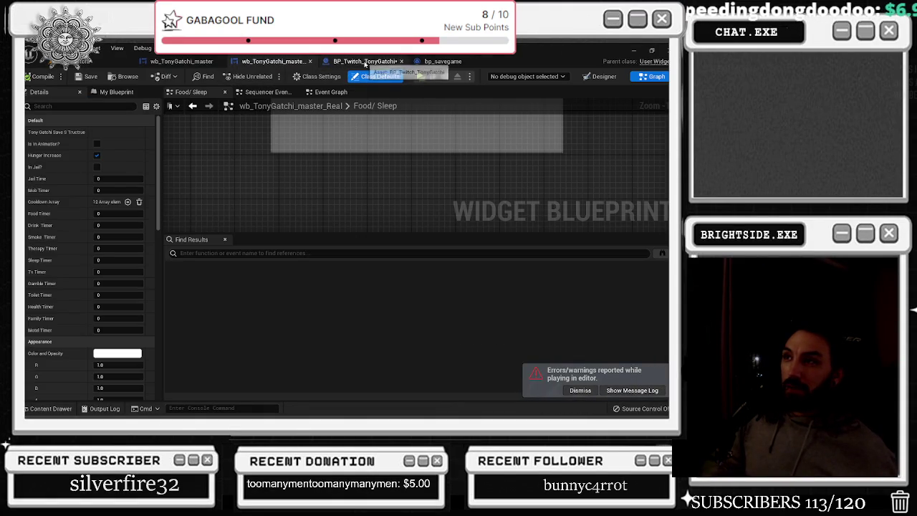
- Split the SET node's save-structure pin into separate fields in wb_TonyGatchi_master's Event Graph
click(364, 62)
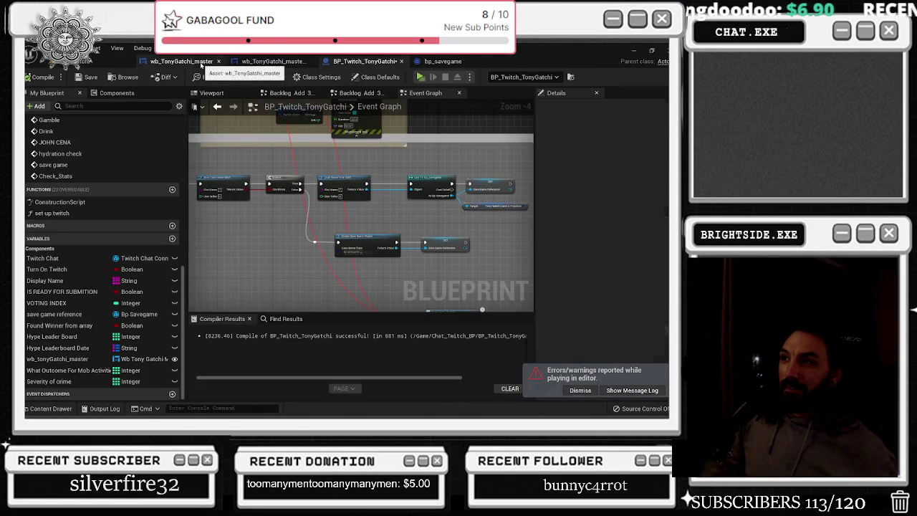
click(201, 63)
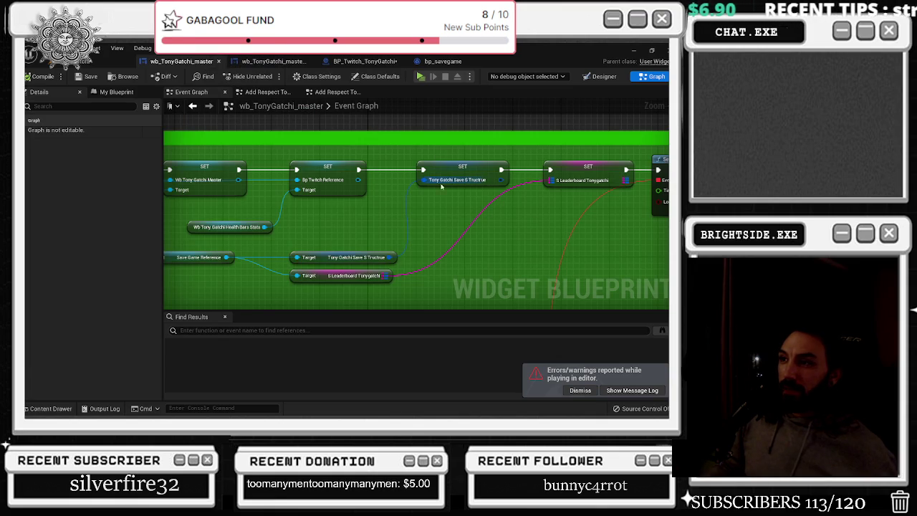
scroll(427, 192, down, 1)
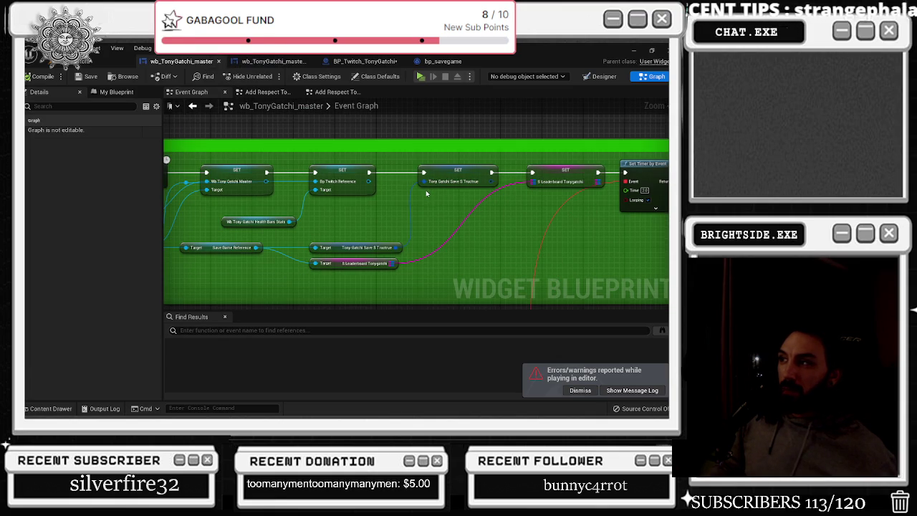
scroll(426, 194, down, 1)
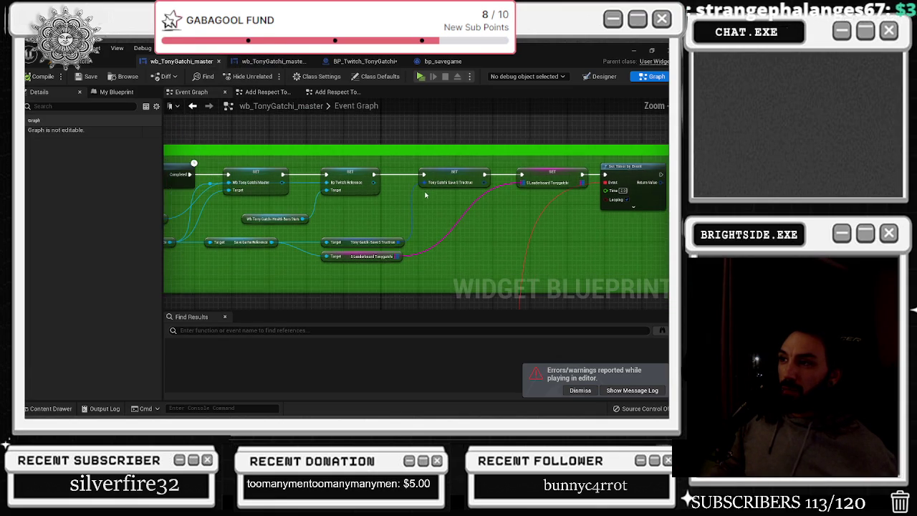
scroll(424, 196, up, 1)
right_click(432, 181)
click(487, 217)
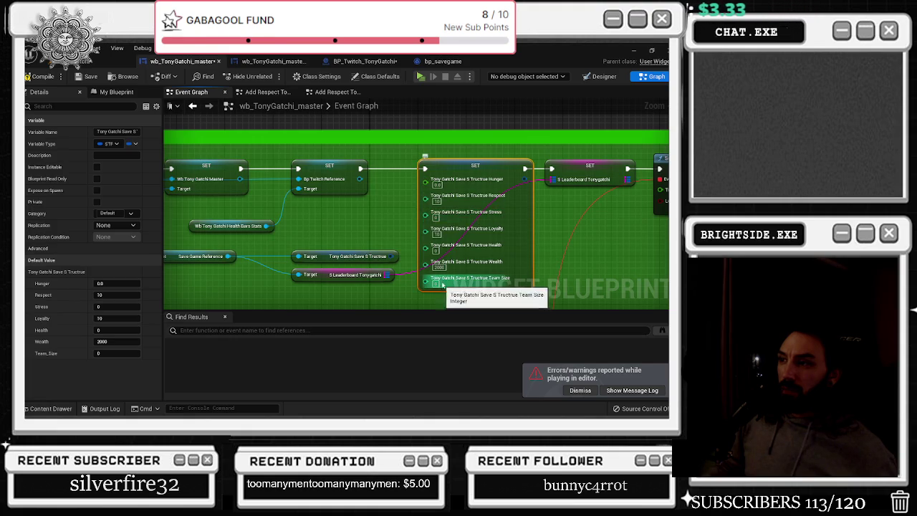
- Compile the widget Blueprint with Wealth set to 10500 and save all changes
click(386, 223)
scroll(362, 219, down, 1)
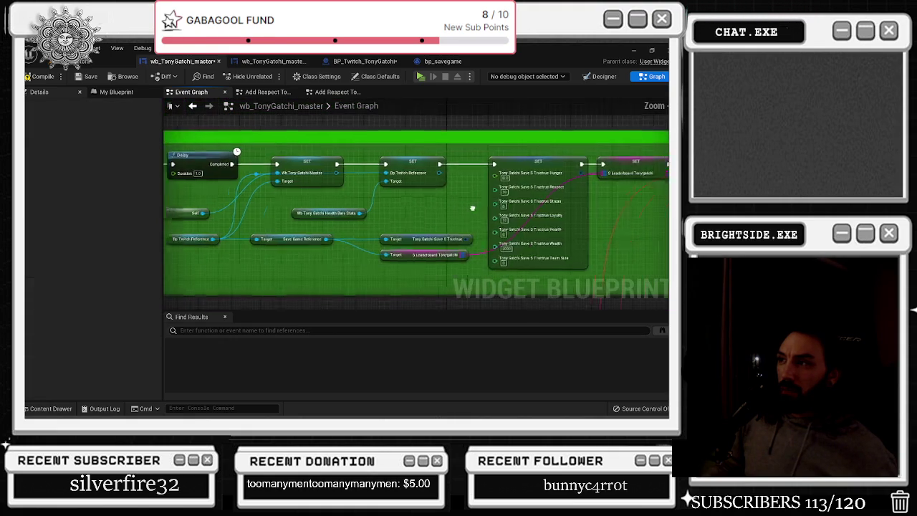
drag(362, 218, 422, 153)
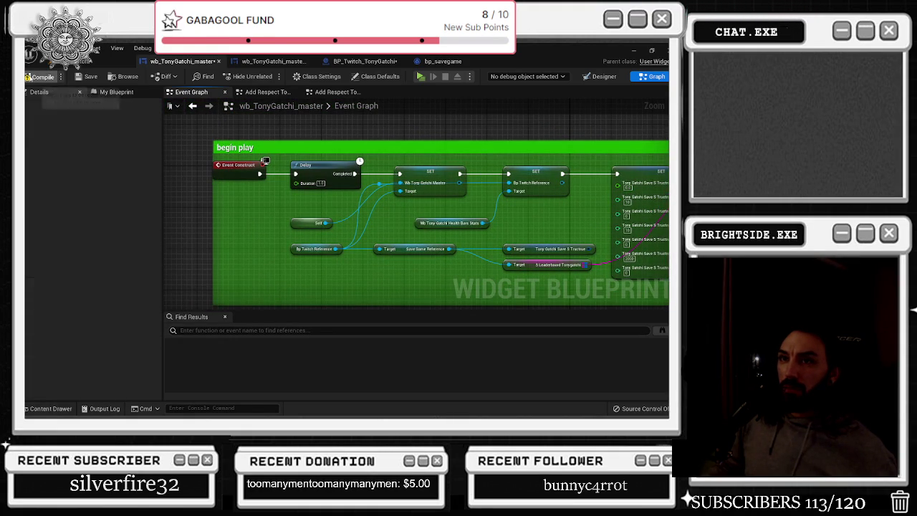
click(29, 77)
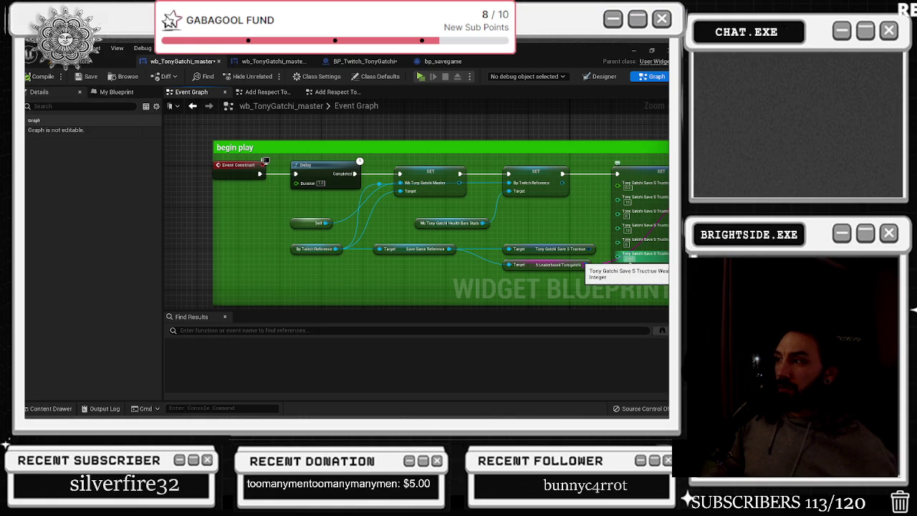
scroll(628, 258, up, 3)
drag(628, 258, 454, 243)
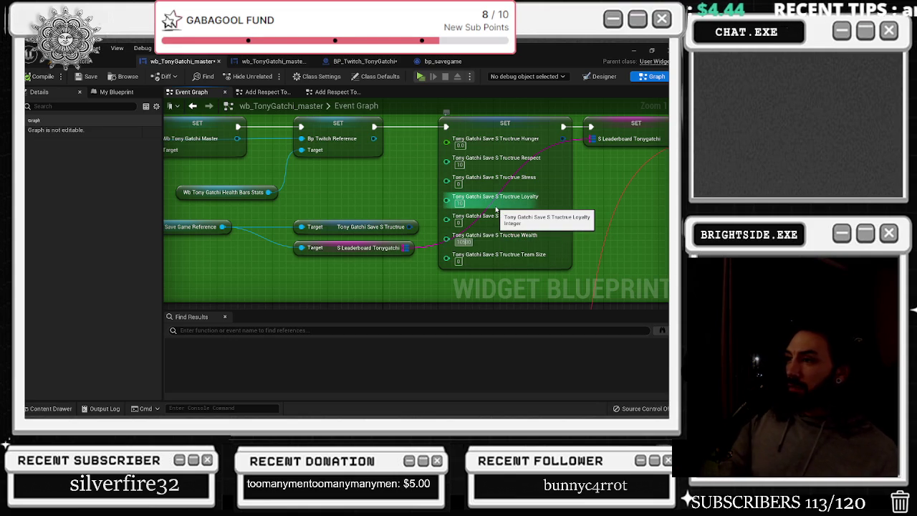
click(79, 77)
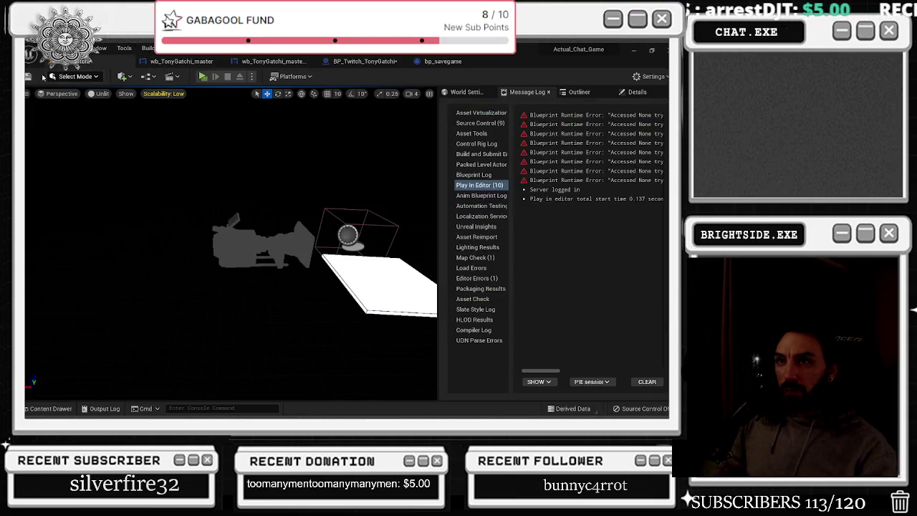
- Play-test the level with the raised starting wealth, stop it, and return to wb_TonyGatchi_master
click(202, 76)
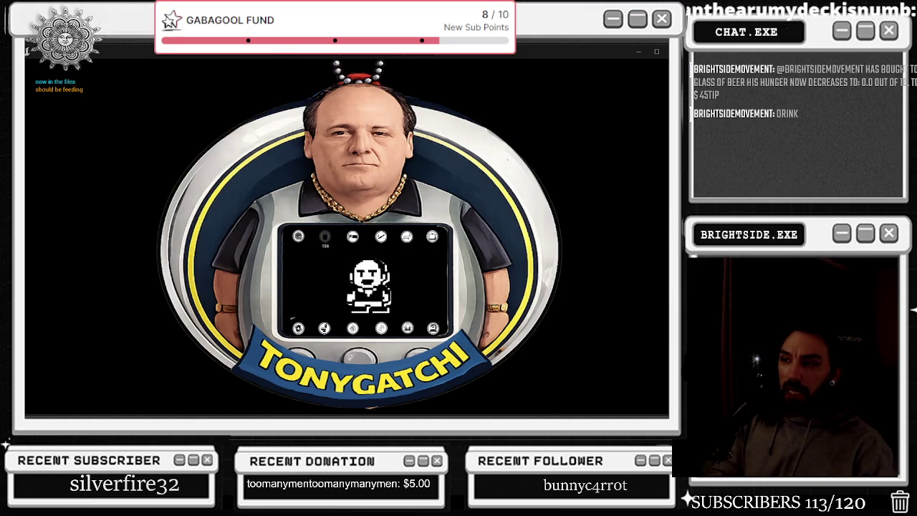
key(alt+Tab)
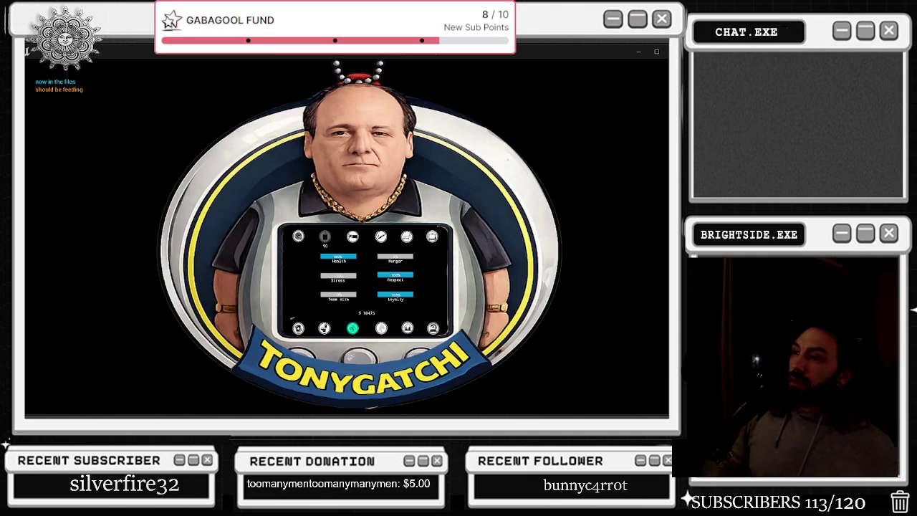
key(Escape)
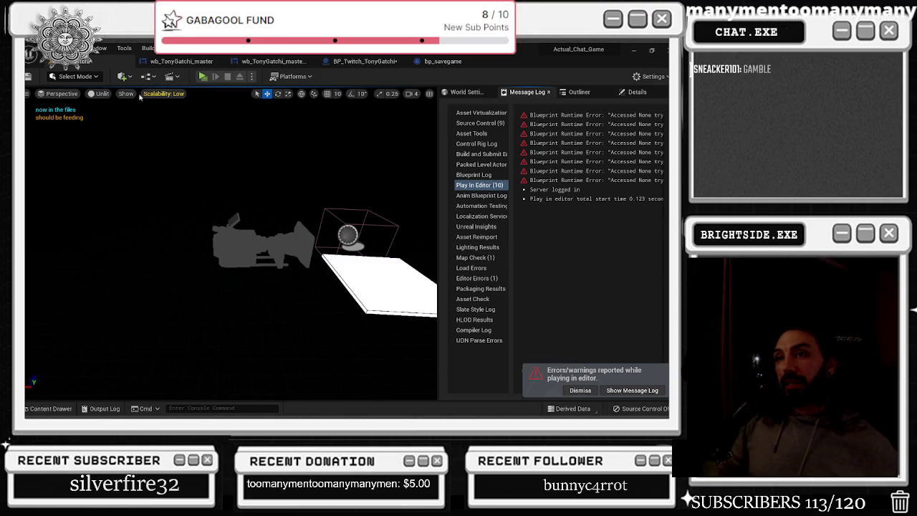
click(181, 61)
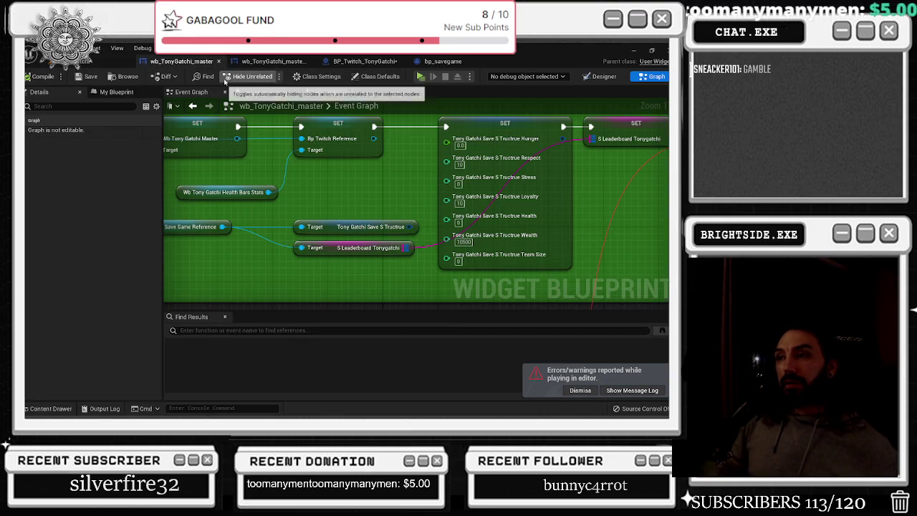
- Recombine the save-structure pin again and rewire the Save S Tructue reference into the SET node
scroll(357, 149, down, 2)
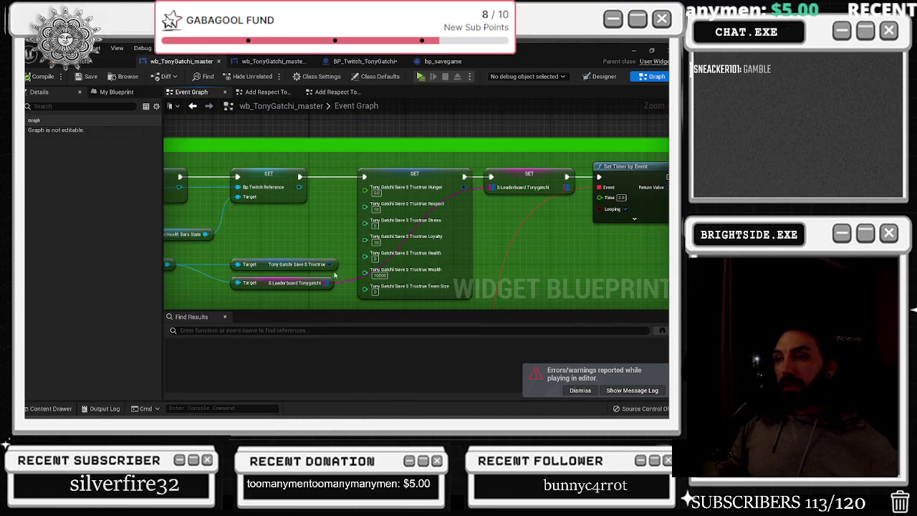
drag(366, 205, 328, 227)
key(Escape)
right_click(396, 189)
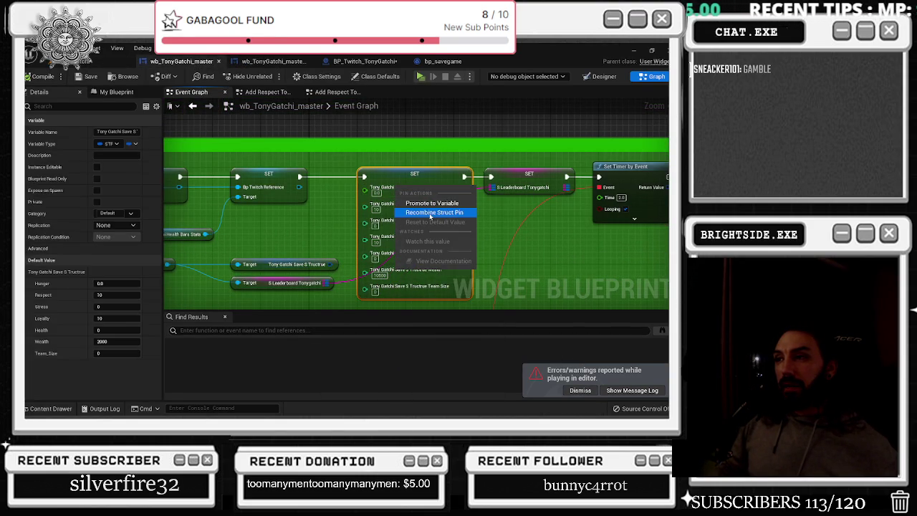
click(430, 212)
drag(336, 264, 366, 190)
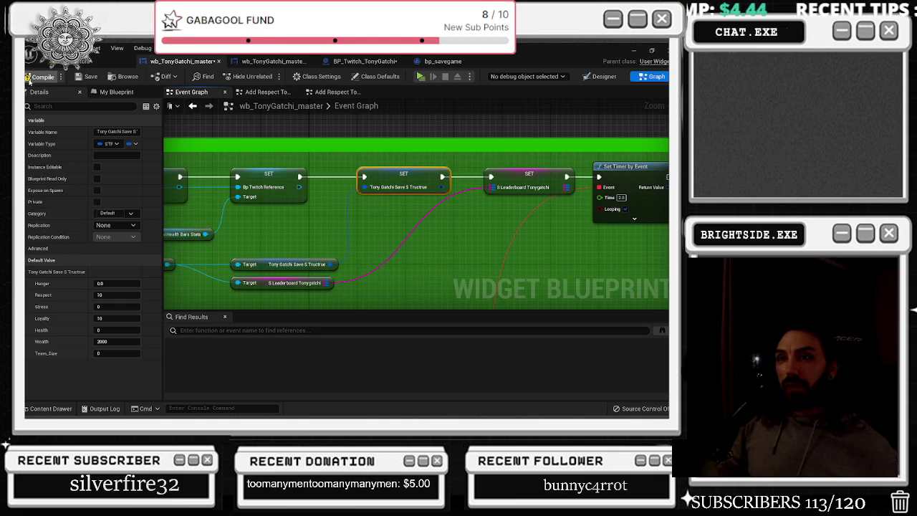
- Save the blueprints and cycle through the widget, Twitch and save game tabs to the level editor
click(86, 77)
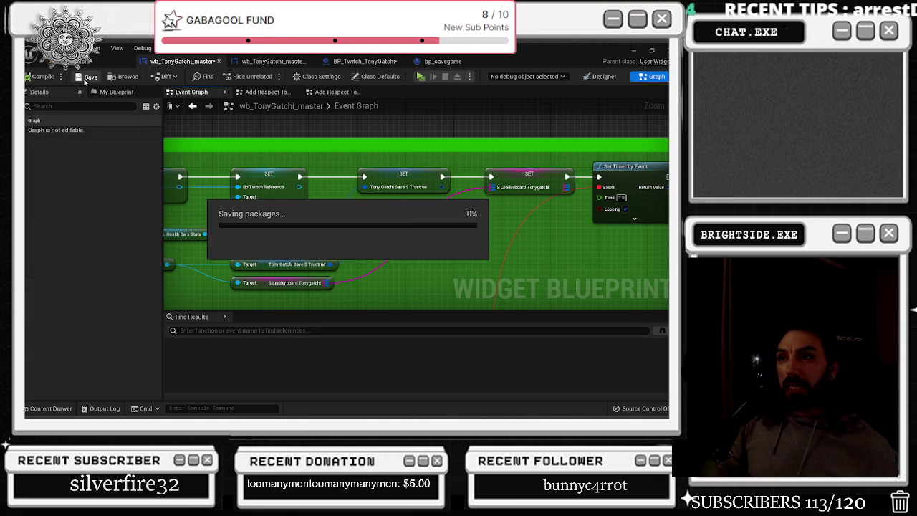
click(271, 63)
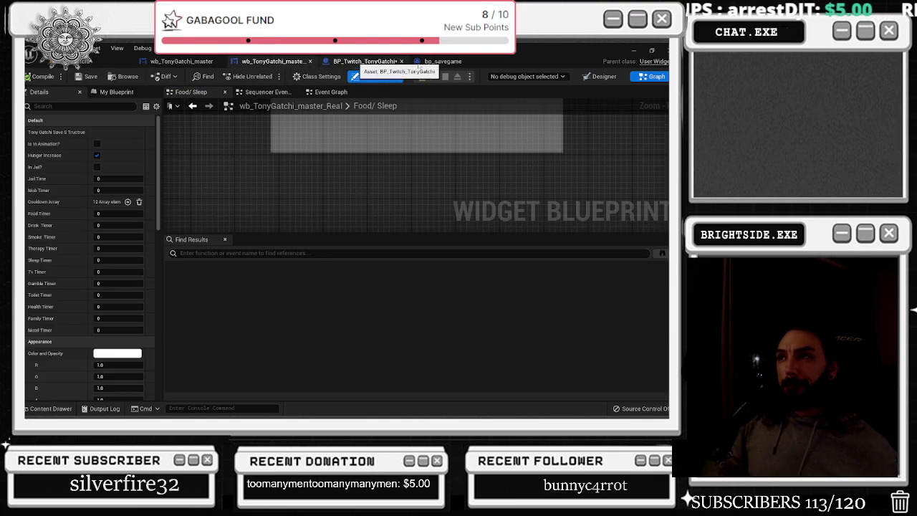
click(358, 63)
click(438, 62)
click(107, 60)
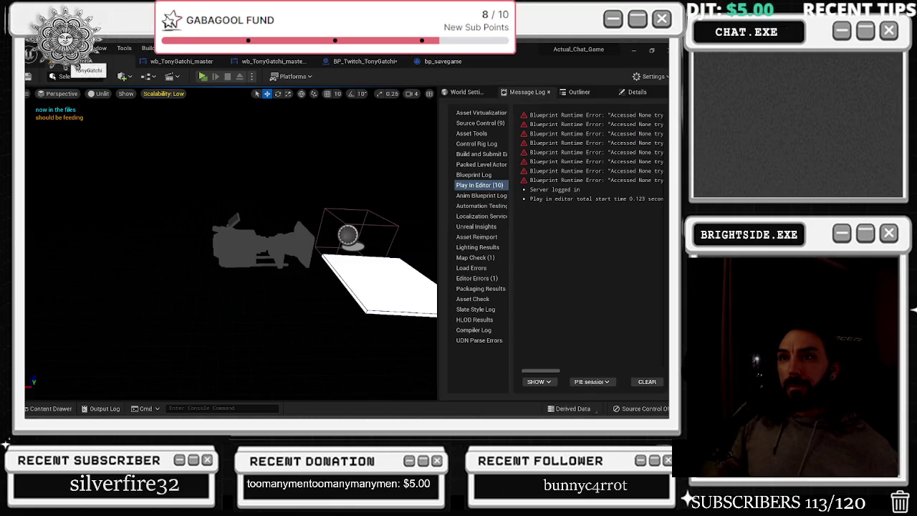
- Play-test the game to check Tony's stats screen, stop it, and return to wb_TonyGatchi_master
click(202, 76)
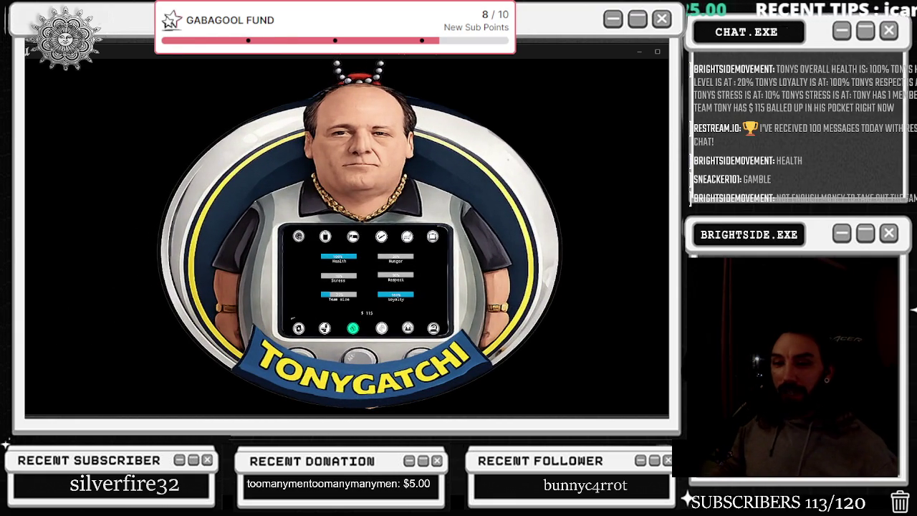
key(Escape)
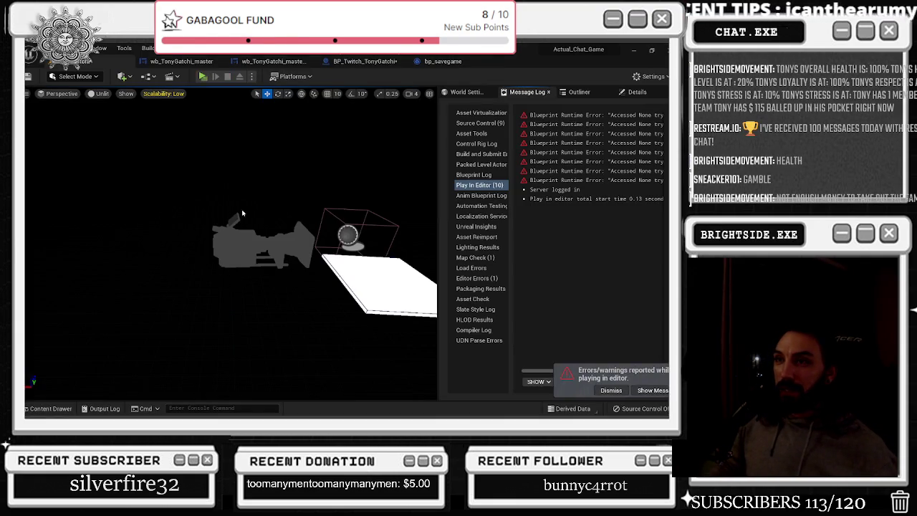
click(188, 62)
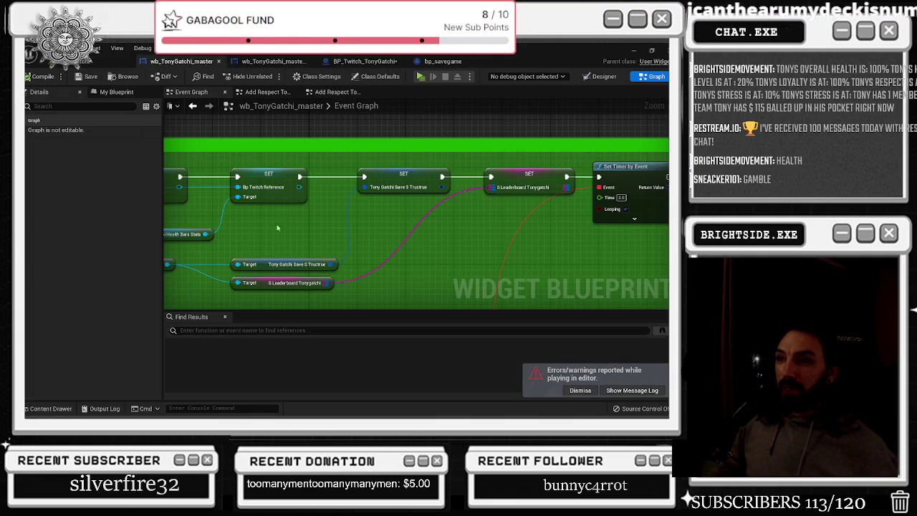
- Undo the attempted Save Structure pin change and switch to the second widget editor's Food/ Sleep graph
drag(307, 210, 343, 208)
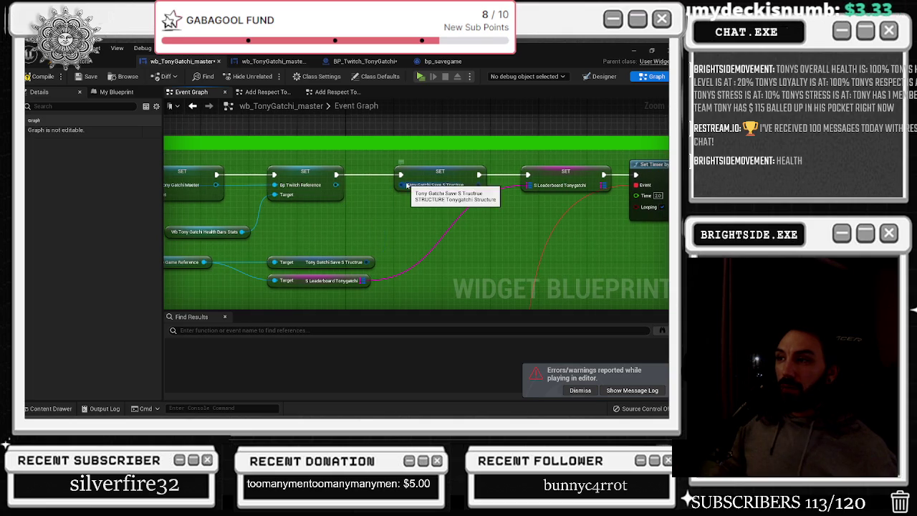
right_click(402, 186)
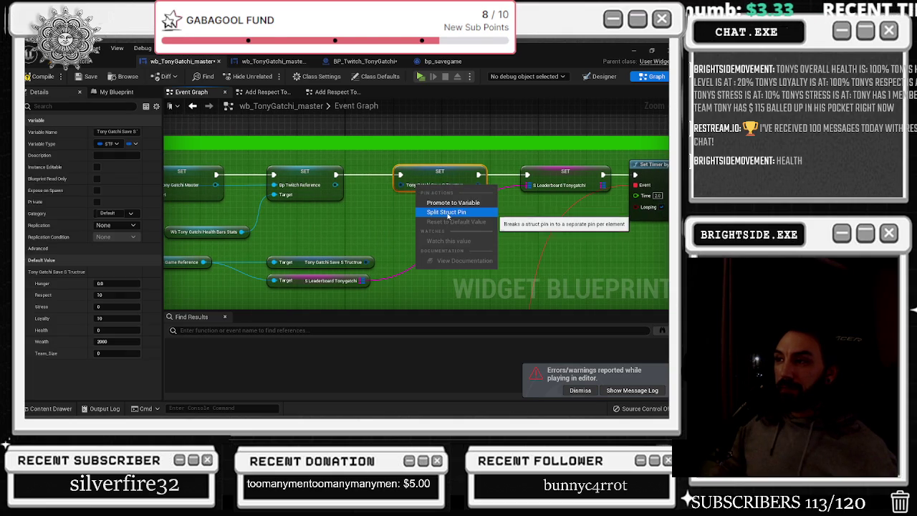
key(Escape)
key(ctrl+z)
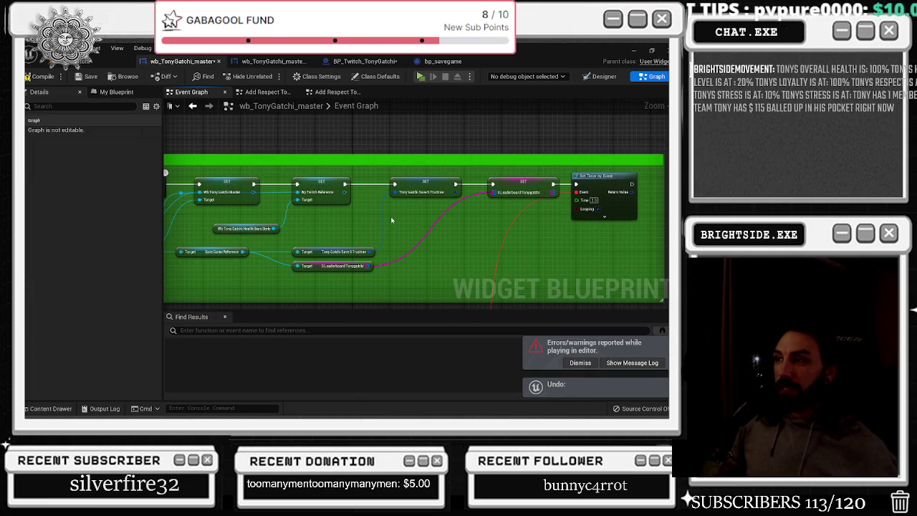
scroll(391, 215, down, 1)
scroll(392, 209, down, 1)
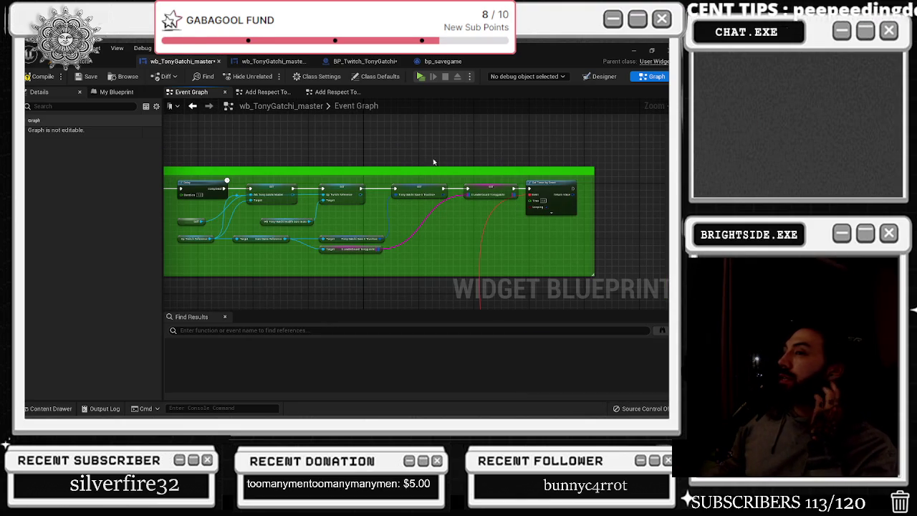
click(295, 65)
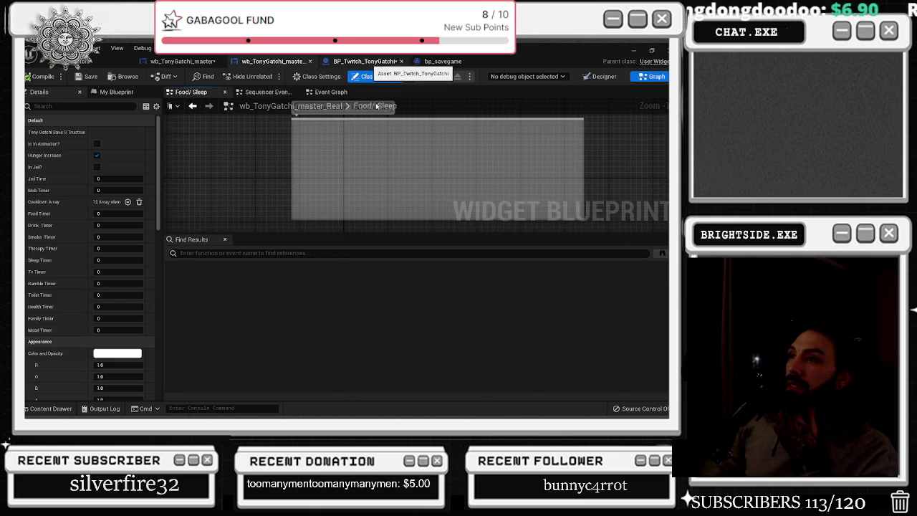
- Select the master, leaderboard and save structure nodes in BP_Twitch_TonyGatchi's save game comment
click(365, 60)
scroll(367, 187, up, 4)
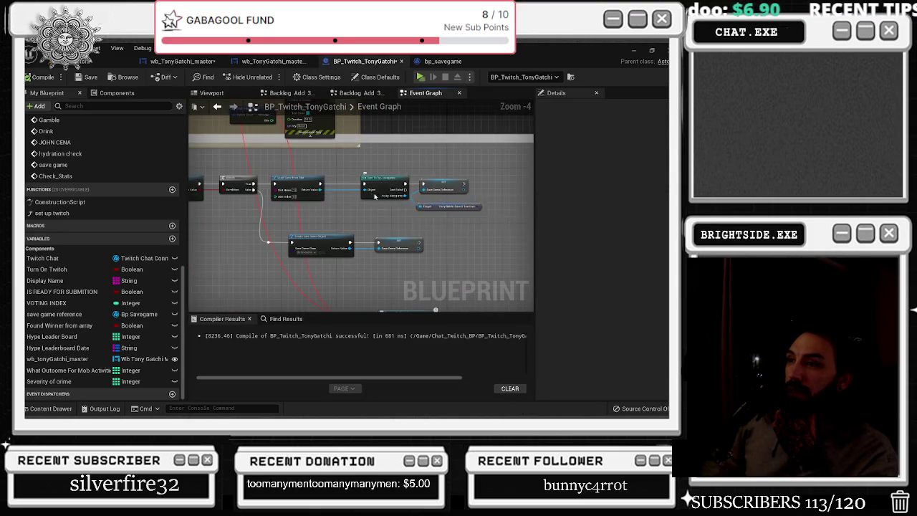
scroll(379, 194, down, 2)
scroll(272, 192, up, 4)
drag(327, 222, 266, 208)
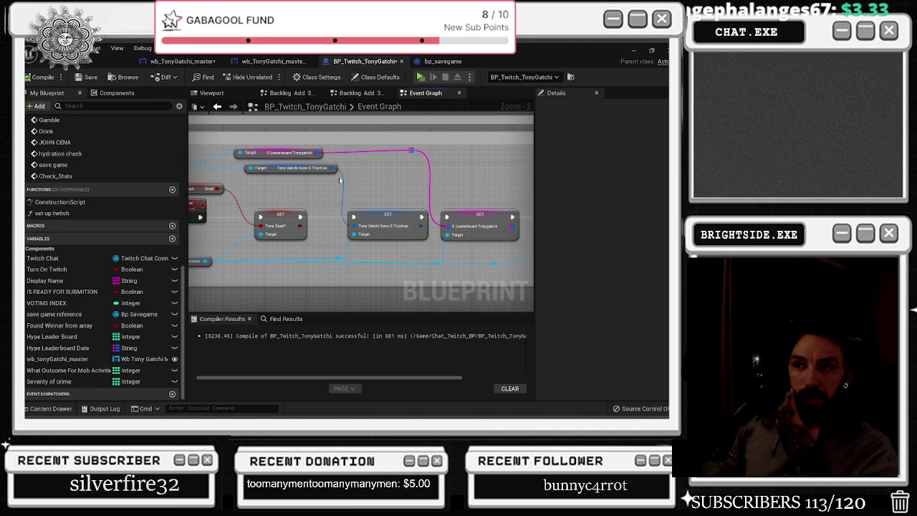
mouse_move(339, 178)
mouse_down()
mouse_move(461, 178)
mouse_move(419, 181)
mouse_move(438, 188)
mouse_up()
drag(204, 174, 412, 184)
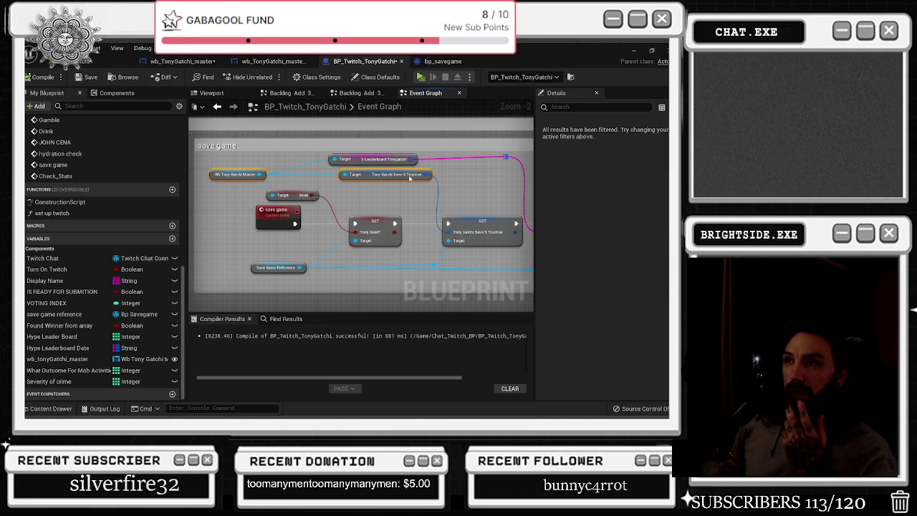
click(183, 62)
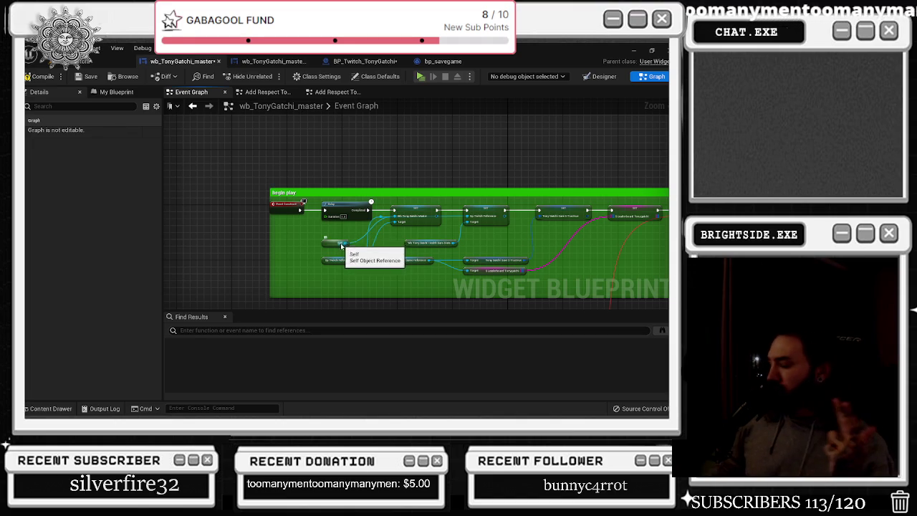
scroll(330, 227, up, 2)
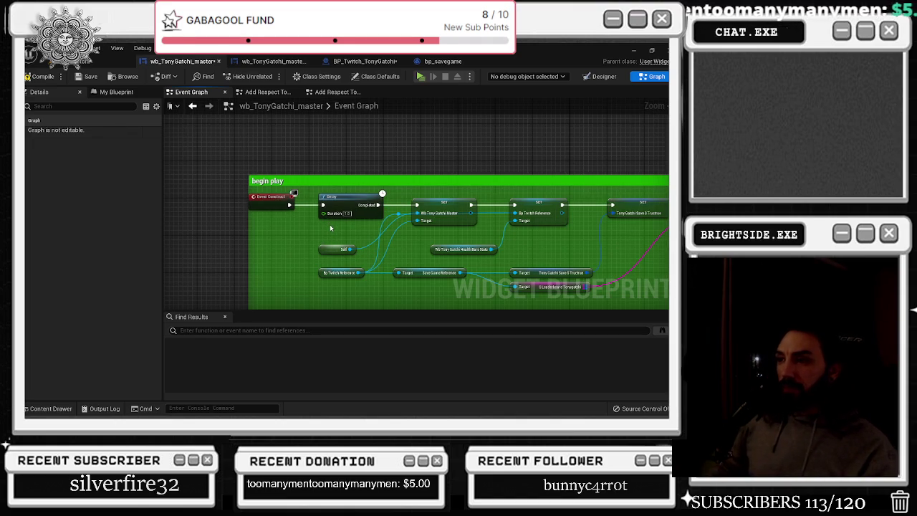
mouse_move(326, 250)
mouse_down()
mouse_move(331, 260)
mouse_move(358, 259)
mouse_move(336, 260)
mouse_move(512, 226)
mouse_up()
drag(295, 186, 329, 186)
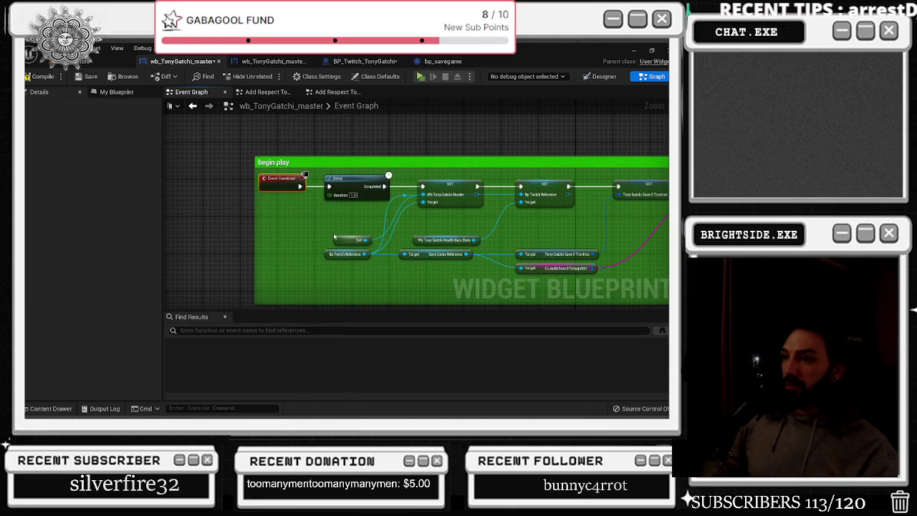
scroll(348, 218, down, 5)
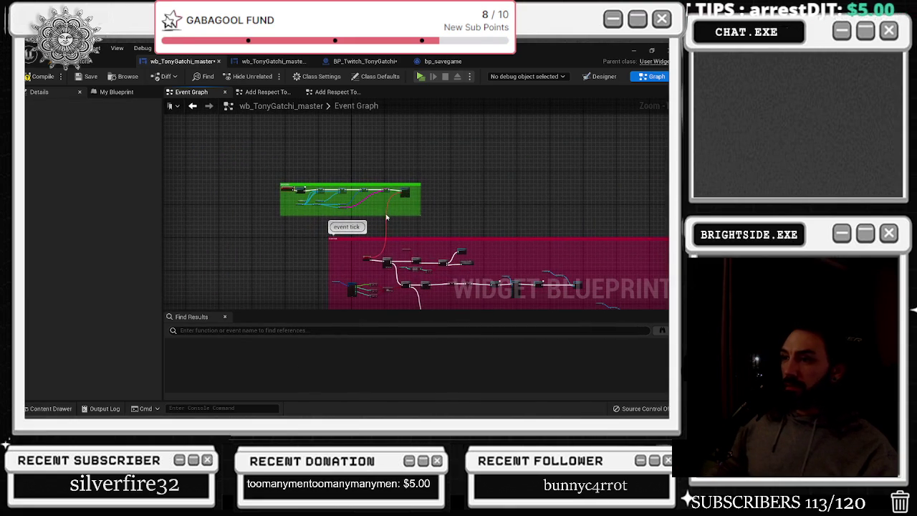
scroll(365, 207, up, 5)
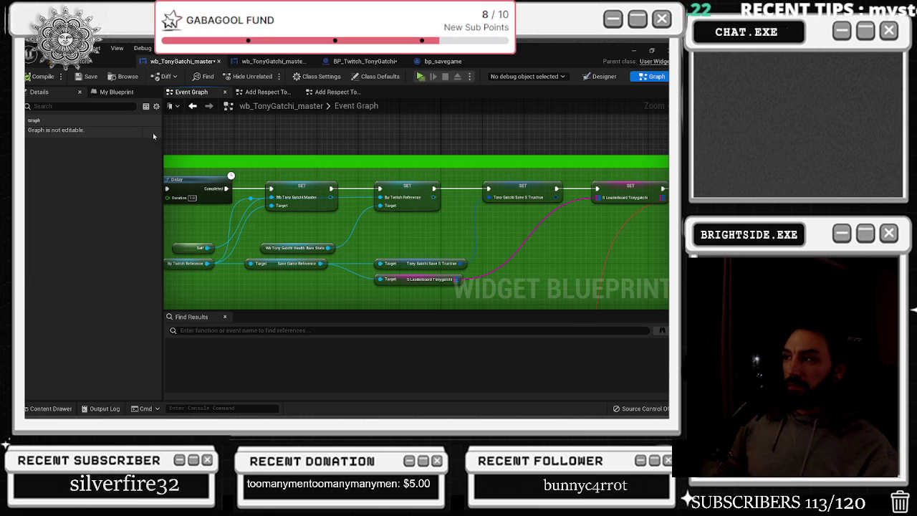
drag(234, 154, 134, 151)
drag(194, 149, 163, 149)
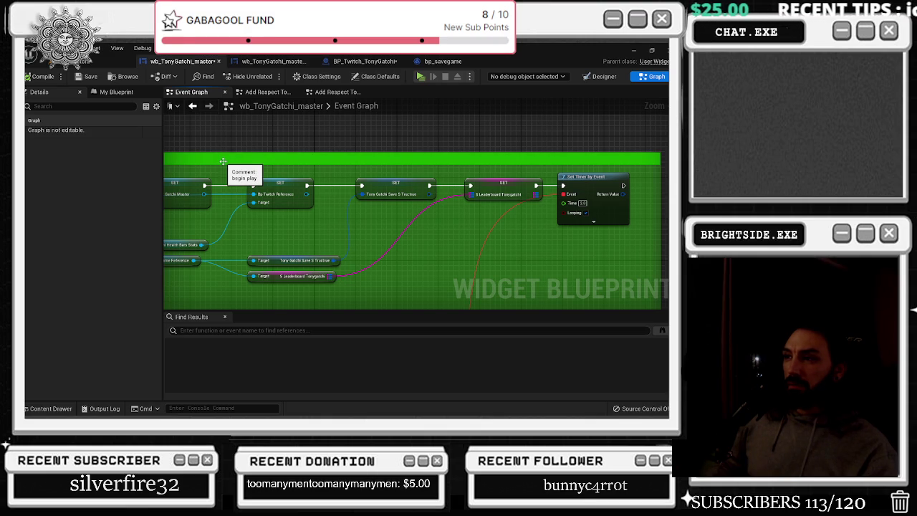
mouse_move(315, 165)
mouse_down()
mouse_move(430, 188)
mouse_move(352, 181)
mouse_up()
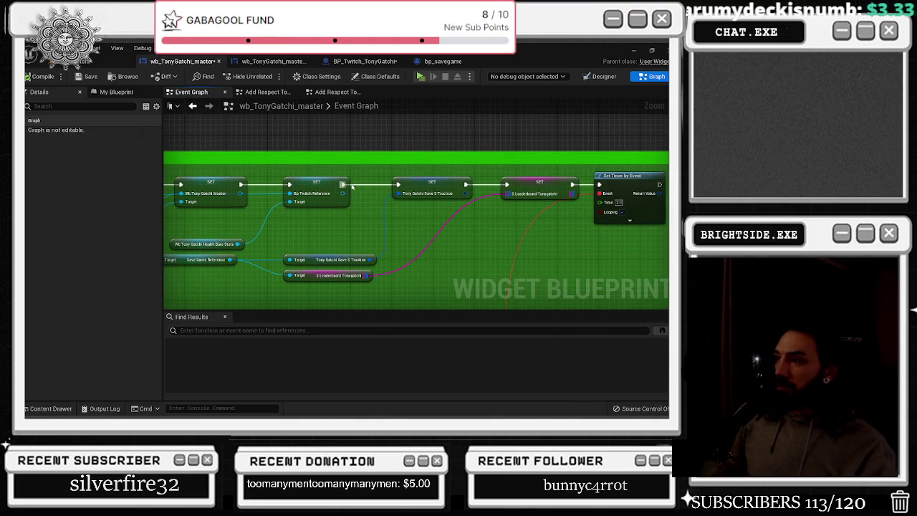
scroll(346, 186, down, 1)
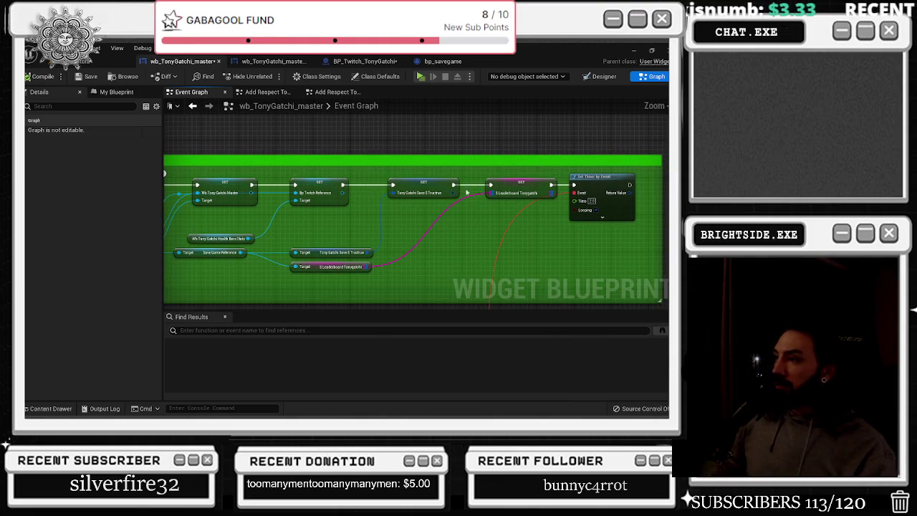
click(600, 190)
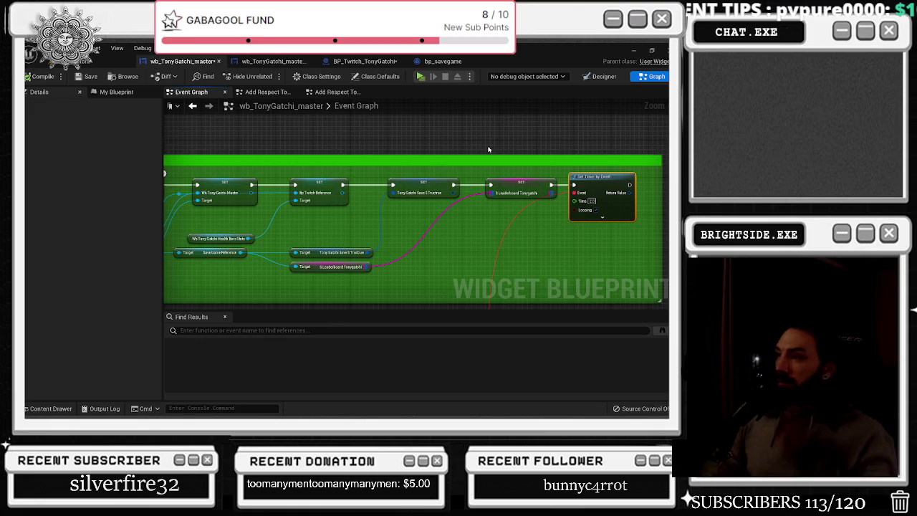
drag(485, 236, 483, 83)
mouse_move(488, 308)
mouse_down()
mouse_move(488, 189)
mouse_move(384, 173)
mouse_up()
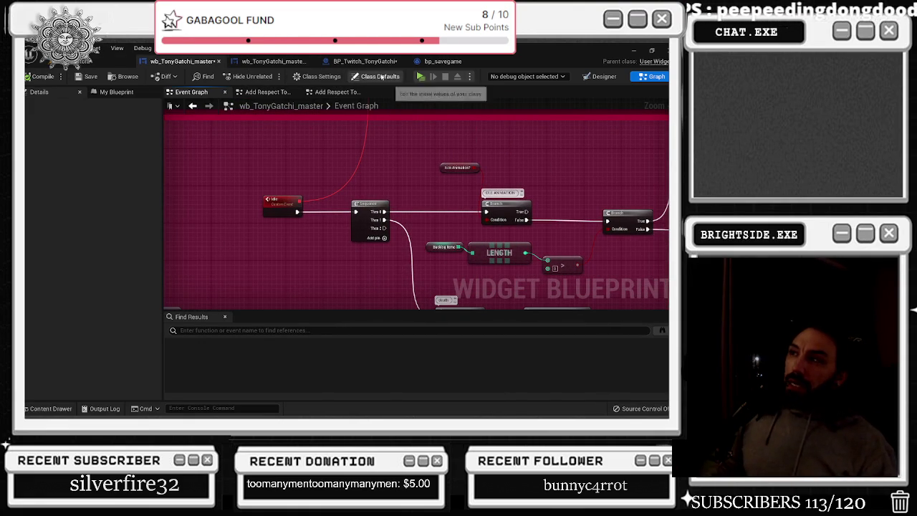
scroll(523, 176, down, 5)
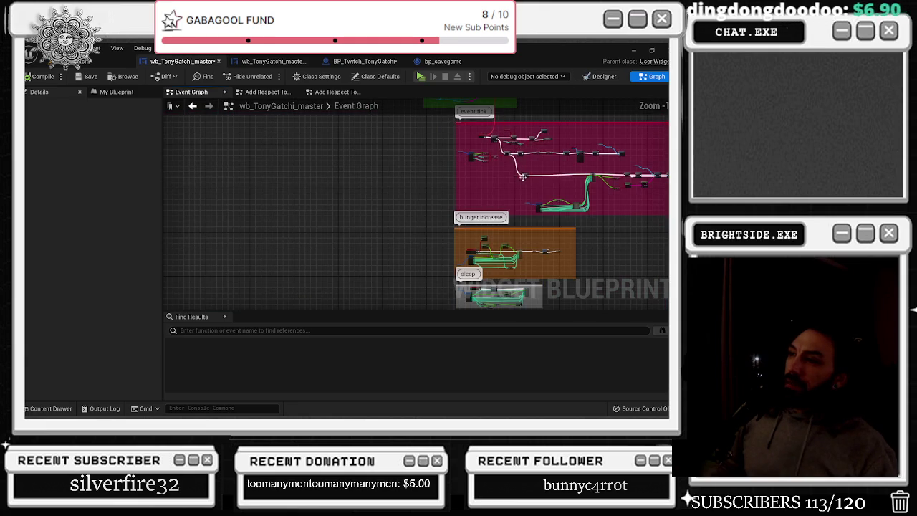
mouse_move(509, 193)
mouse_down()
mouse_move(430, 139)
mouse_move(241, 281)
mouse_move(290, 272)
mouse_up()
click(271, 92)
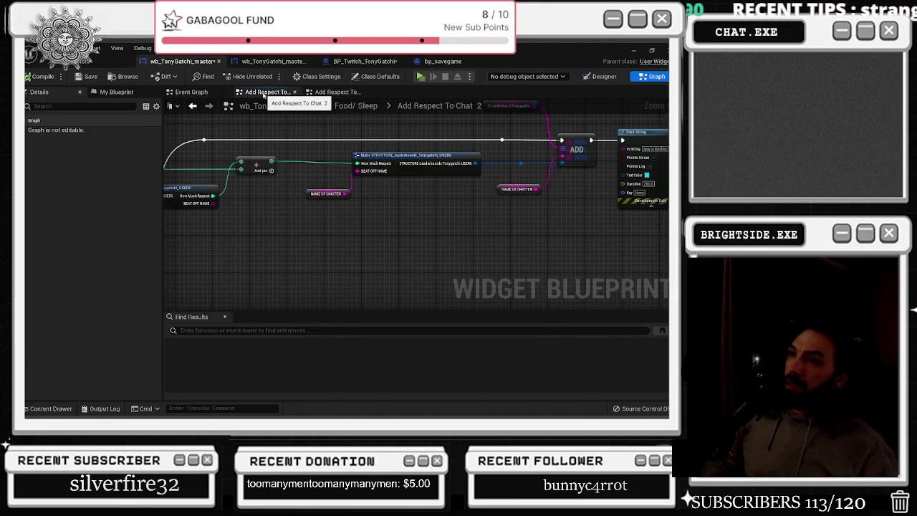
- Open the Add Respect To Chat 2 2 graph and move the S Leaderboard Tonygatchi node up
mouse_move(308, 140)
mouse_down()
mouse_move(425, 155)
mouse_move(498, 133)
mouse_up()
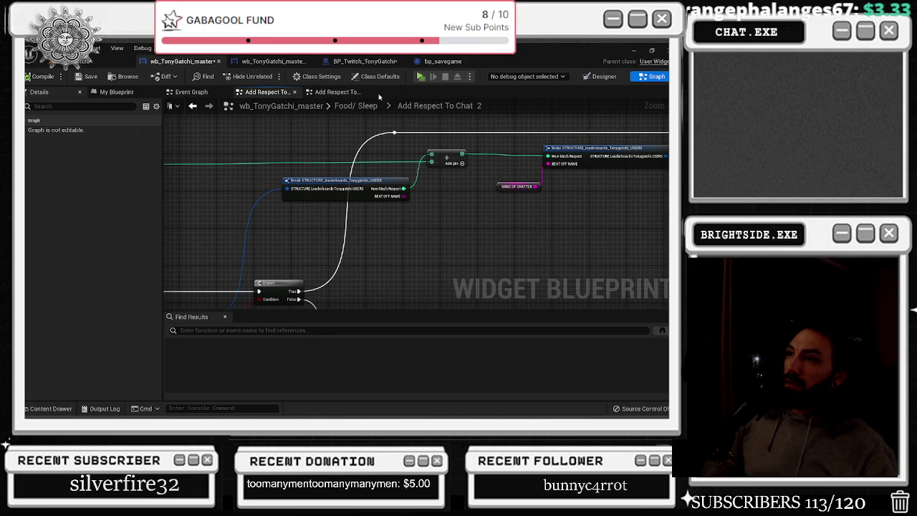
click(337, 93)
drag(354, 135, 512, 163)
mouse_move(328, 162)
mouse_down()
mouse_move(325, 154)
mouse_move(404, 149)
mouse_up()
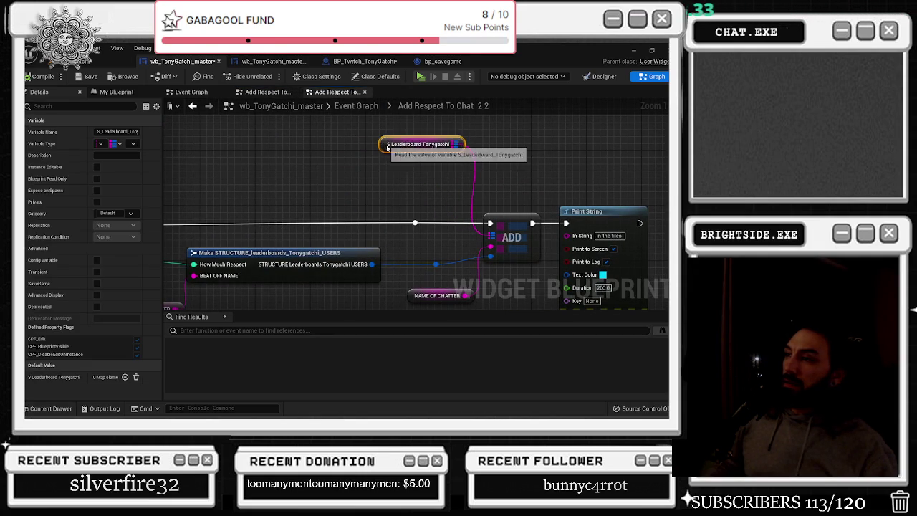
- Look over the Break STRUCTURE node, then go back to the main Event Graph
scroll(433, 167, down, 1)
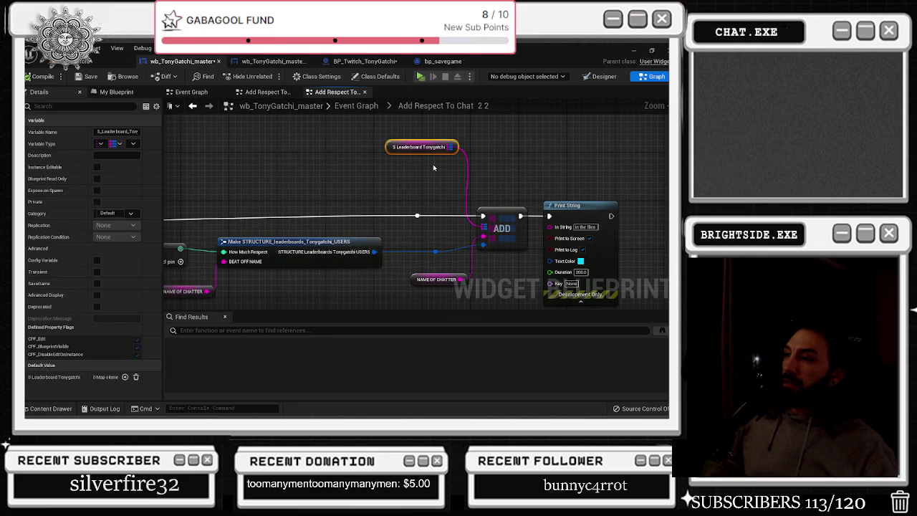
mouse_move(434, 168)
mouse_down()
mouse_move(612, 160)
mouse_move(767, 114)
mouse_up()
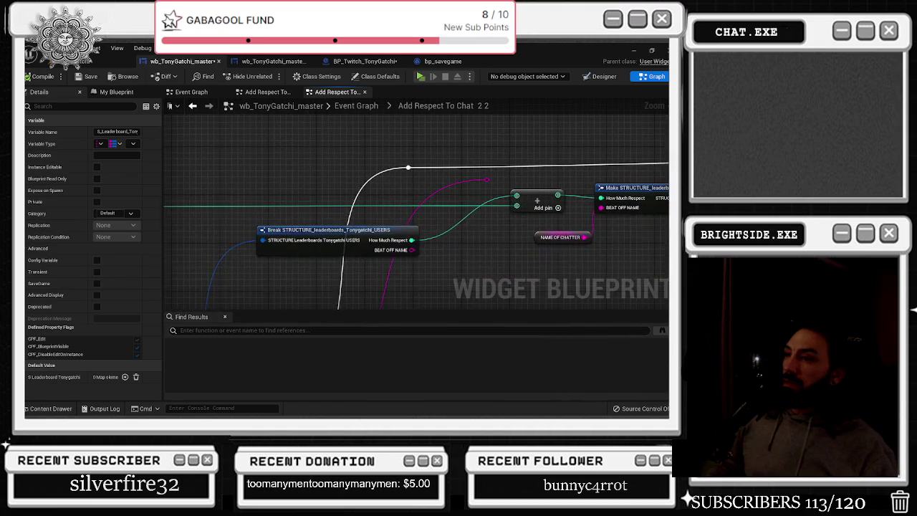
scroll(541, 161, down, 1)
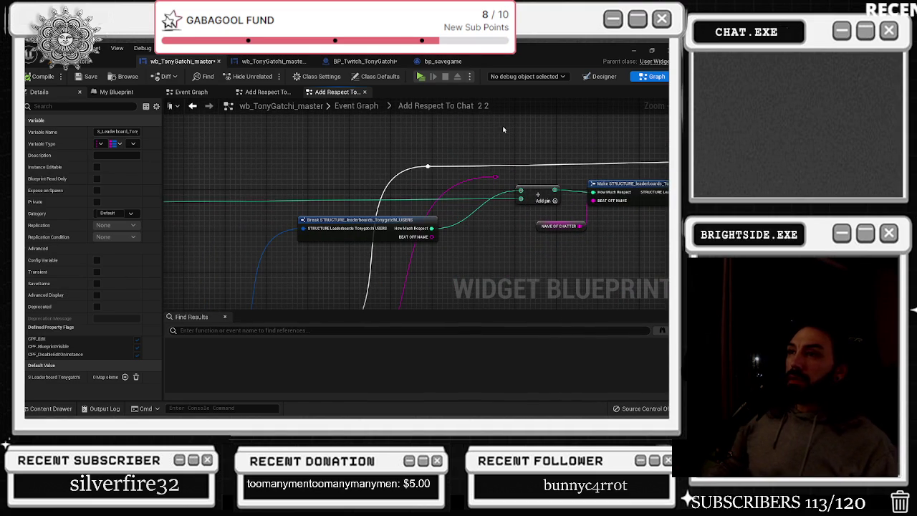
drag(504, 126, 430, 128)
scroll(430, 132, down, 2)
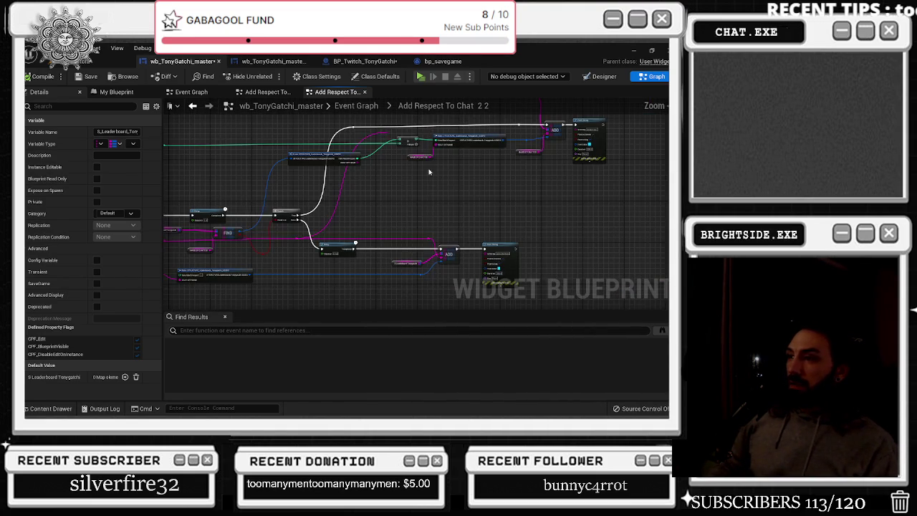
scroll(502, 166, up, 1)
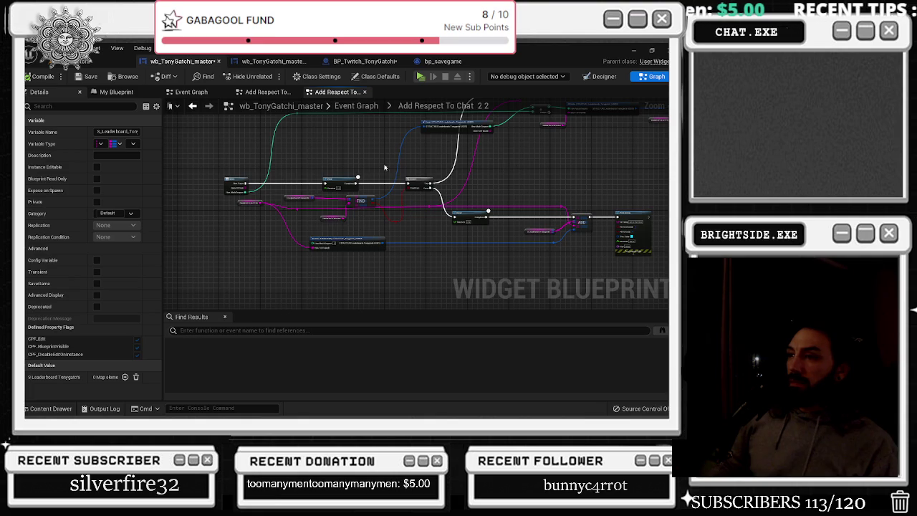
scroll(393, 164, up, 5)
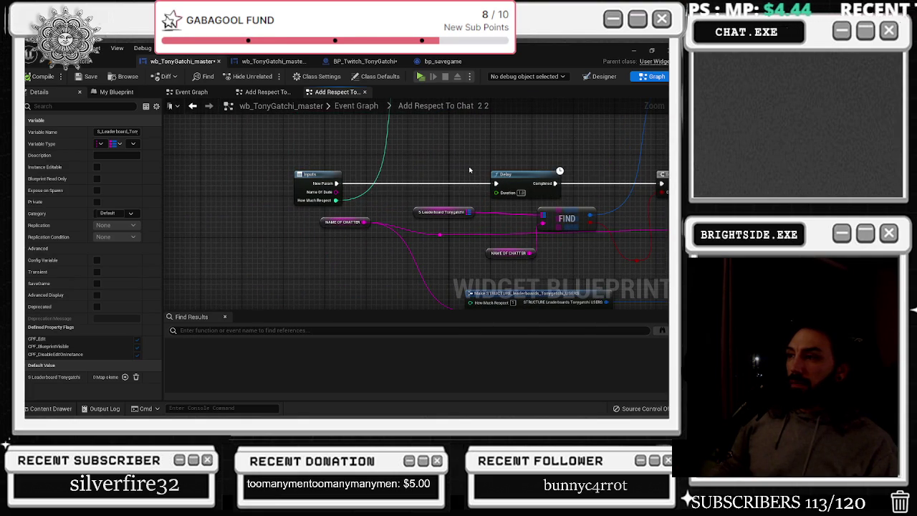
drag(469, 170, 394, 270)
scroll(323, 123, down, 6)
click(356, 105)
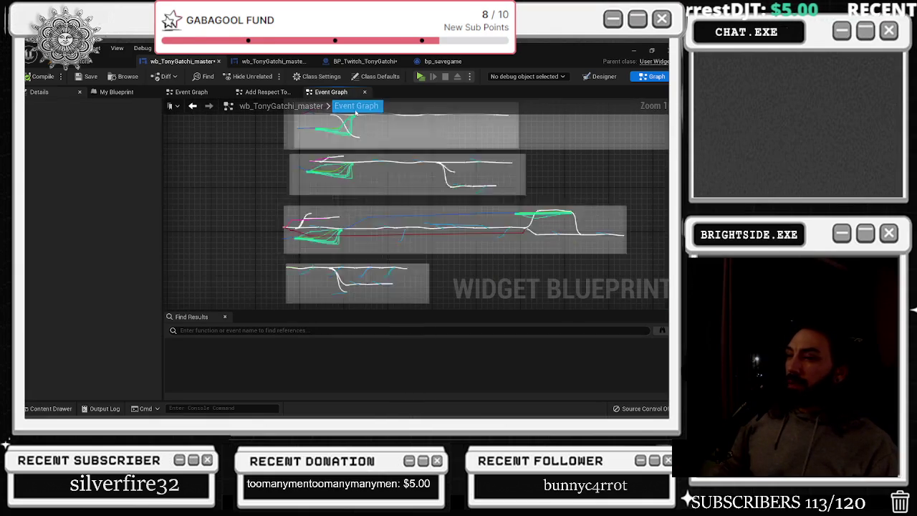
- Find the add respect to chat collapsed node near the Sequence nodes and open its graph
scroll(324, 220, up, 6)
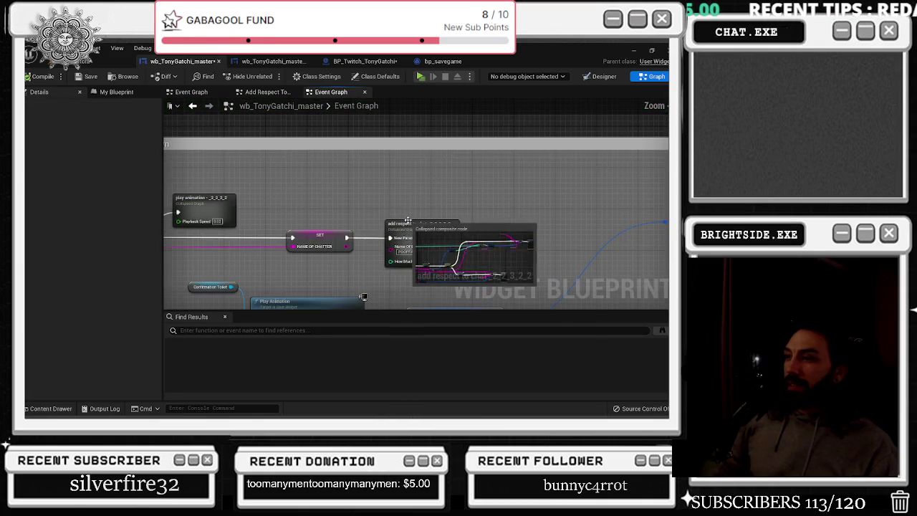
mouse_move(425, 199)
mouse_down()
mouse_move(689, 166)
mouse_move(689, 152)
mouse_up()
scroll(547, 270, down, 4)
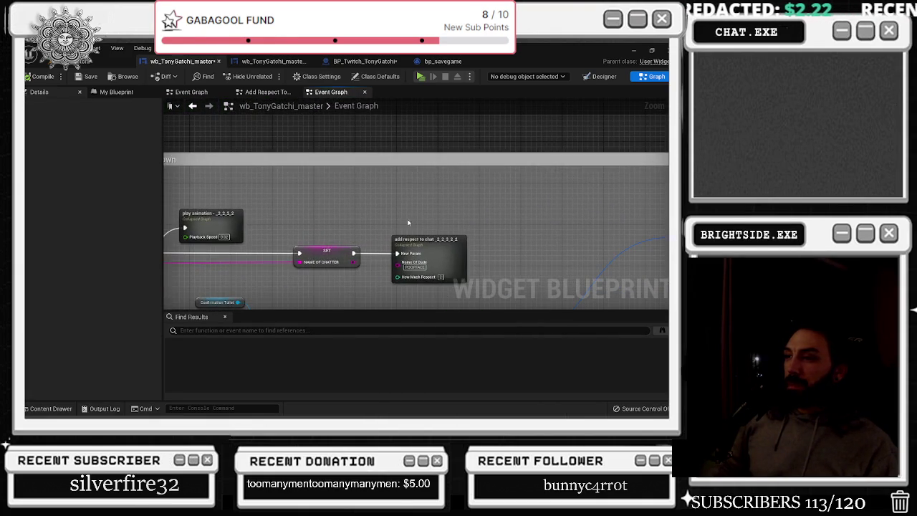
double_click(422, 233)
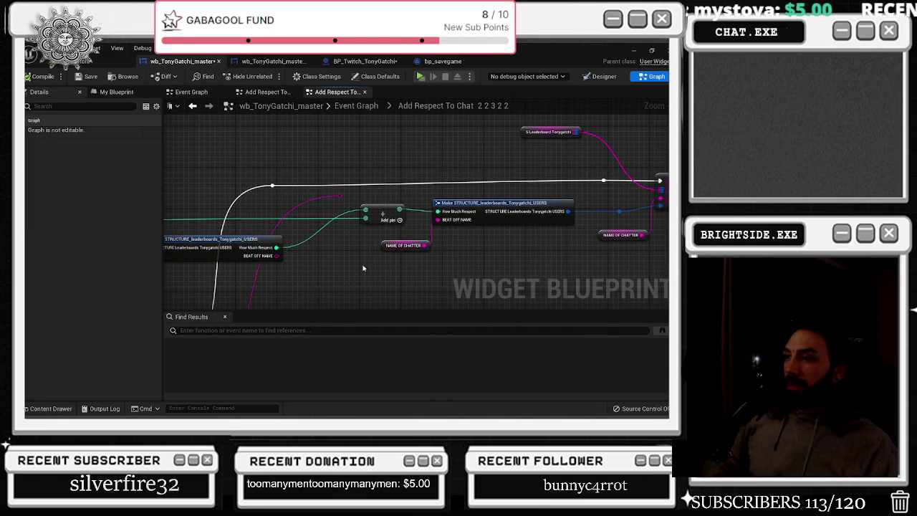
- Save wb_TonyGatchi_master and return to its main Event Graph with the toilet needs sprite section
scroll(365, 264, down, 5)
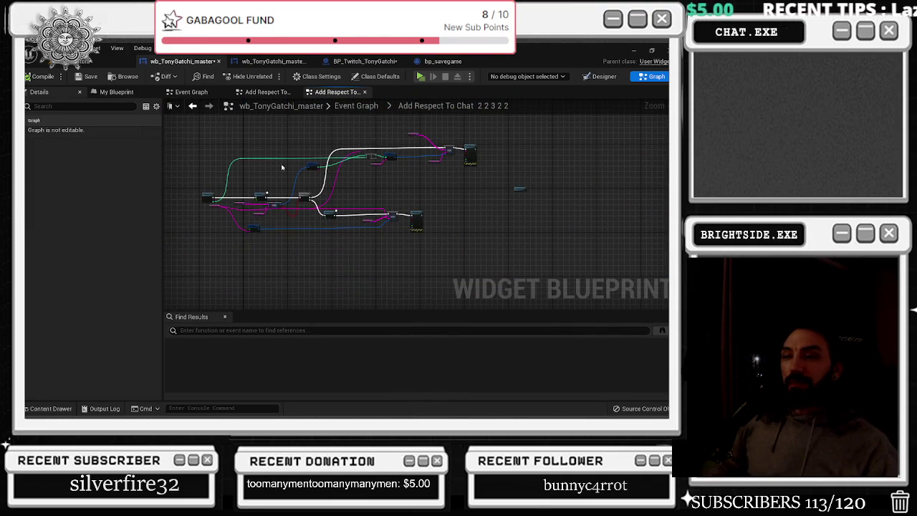
click(85, 77)
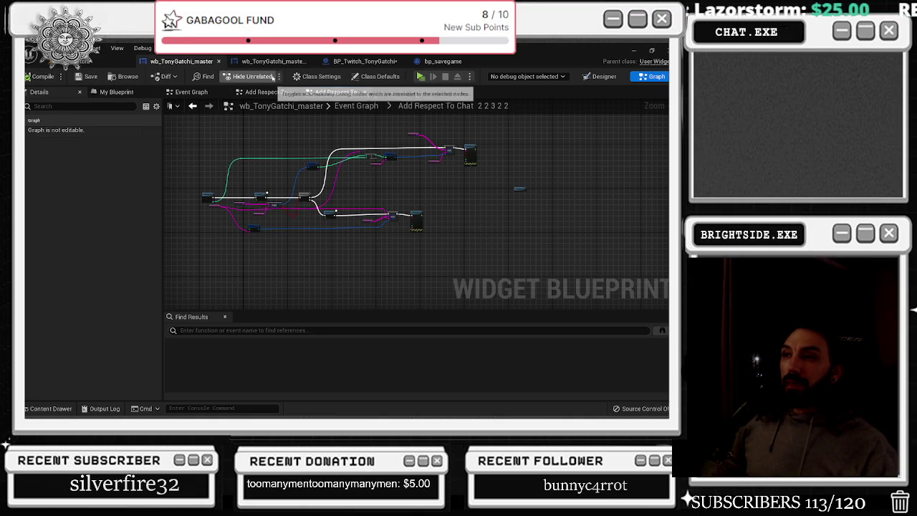
click(200, 108)
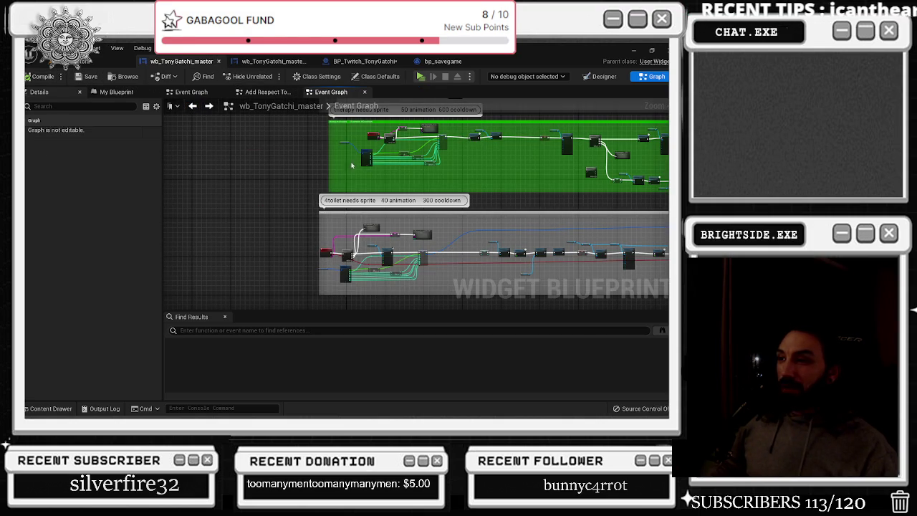
key(alt+Tab)
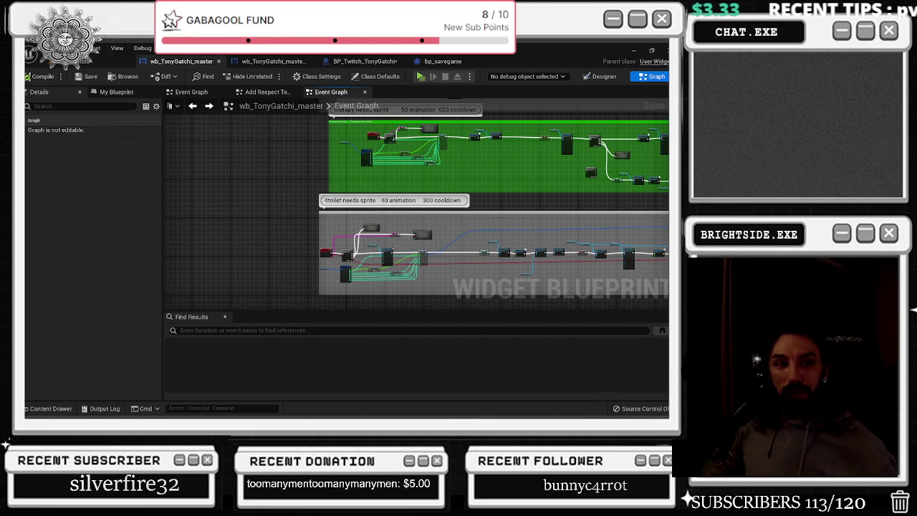
key(alt+Tab)
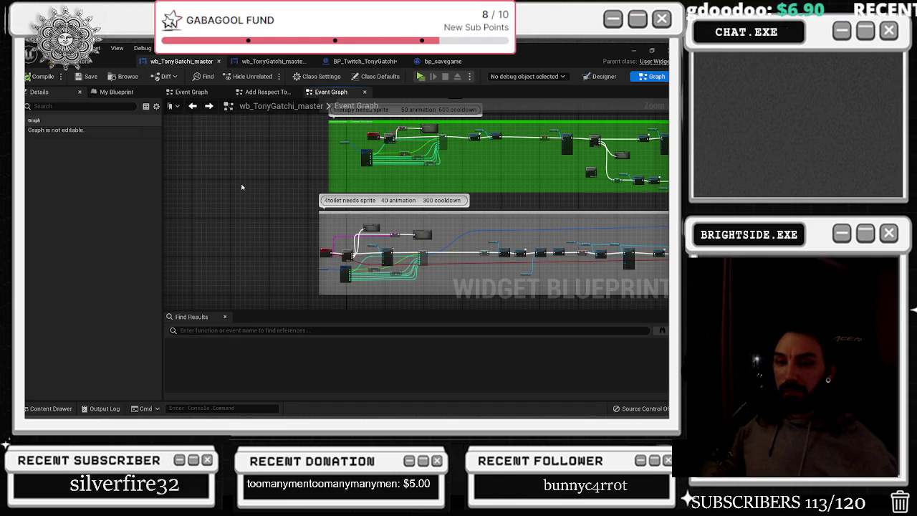
key(alt+Tab)
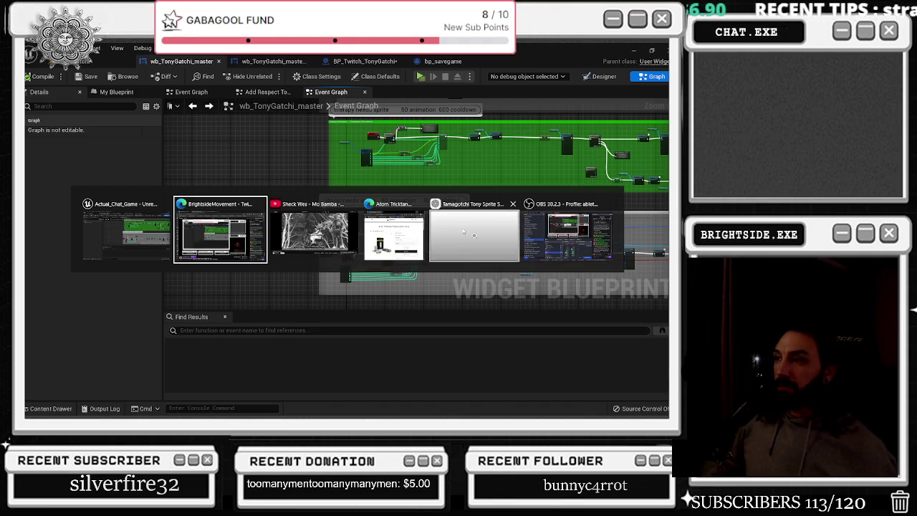
click(508, 225)
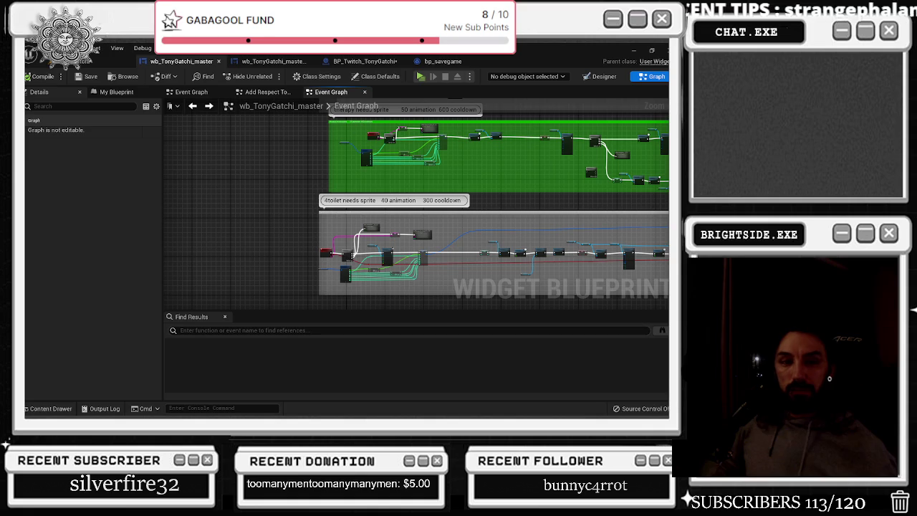
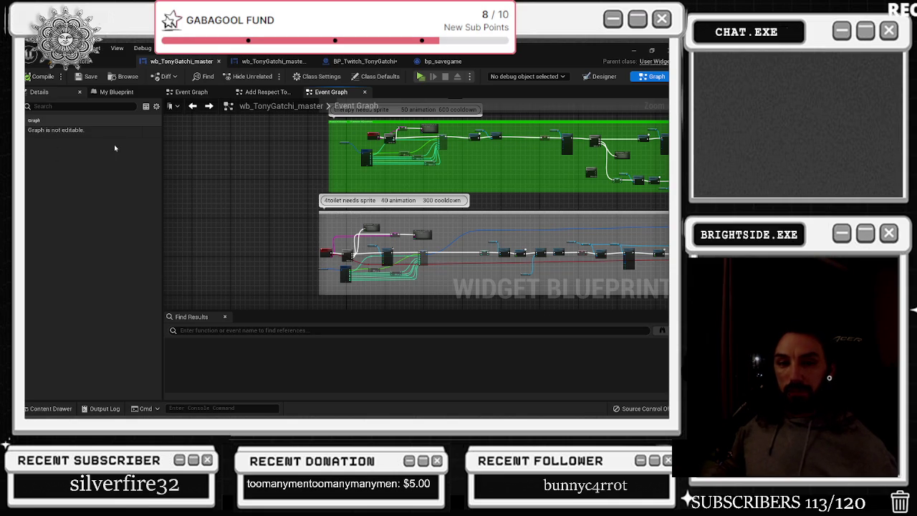
- Look over the wb_TonyGatchi_master_Real widget, BP_Twitch_TonyGatchi graph and bp_savegame variables
scroll(301, 197, up, 4)
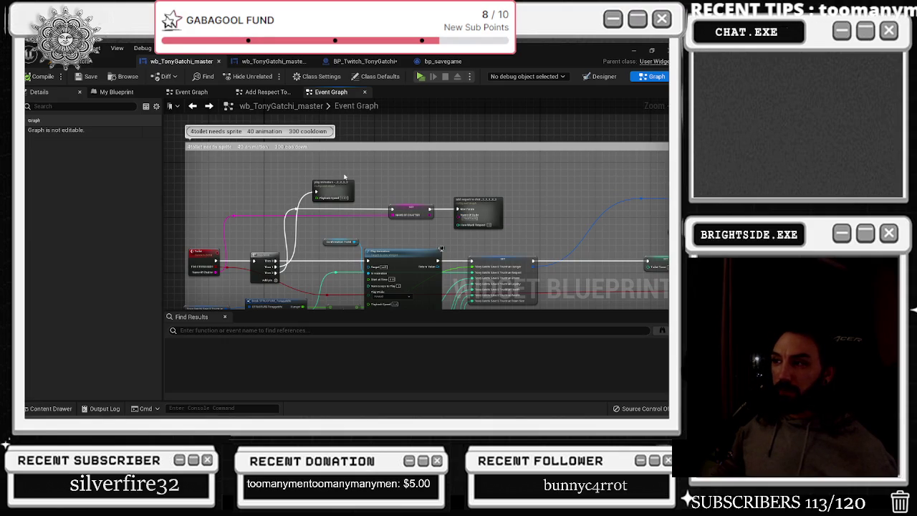
click(234, 62)
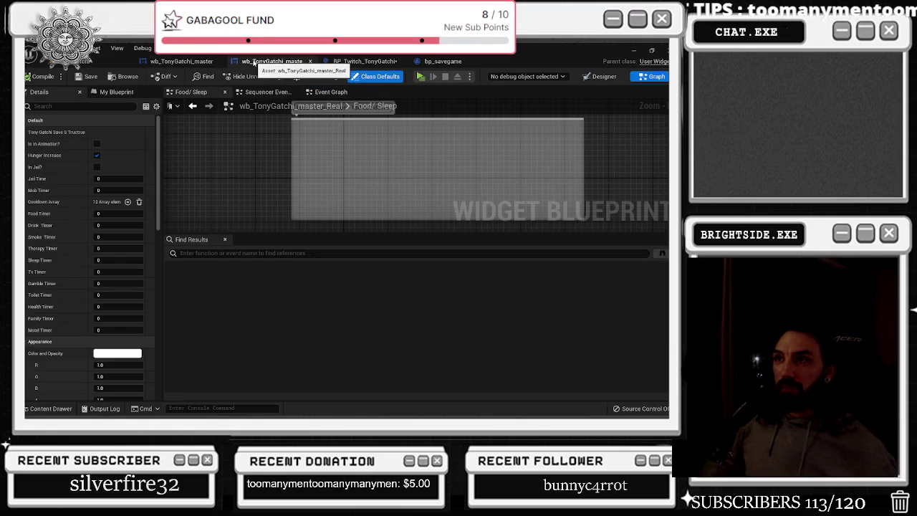
click(362, 61)
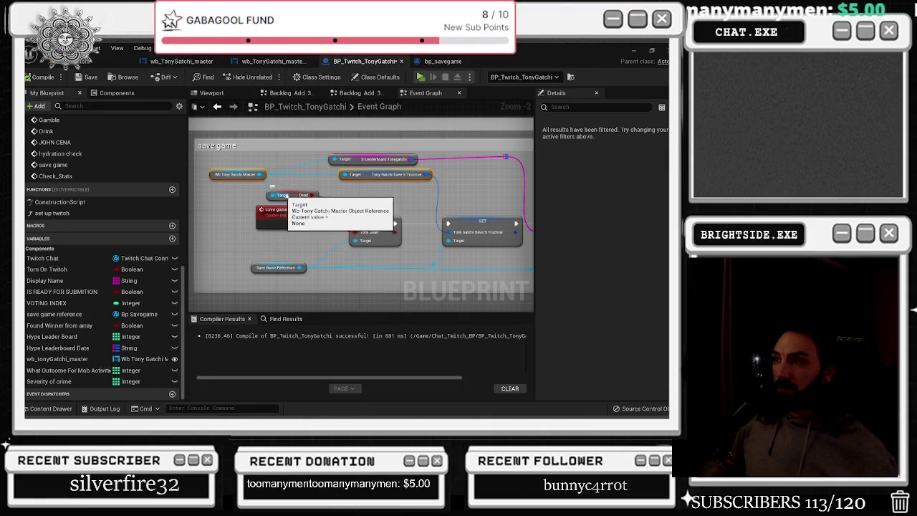
scroll(287, 195, up, 1)
scroll(403, 174, down, 1)
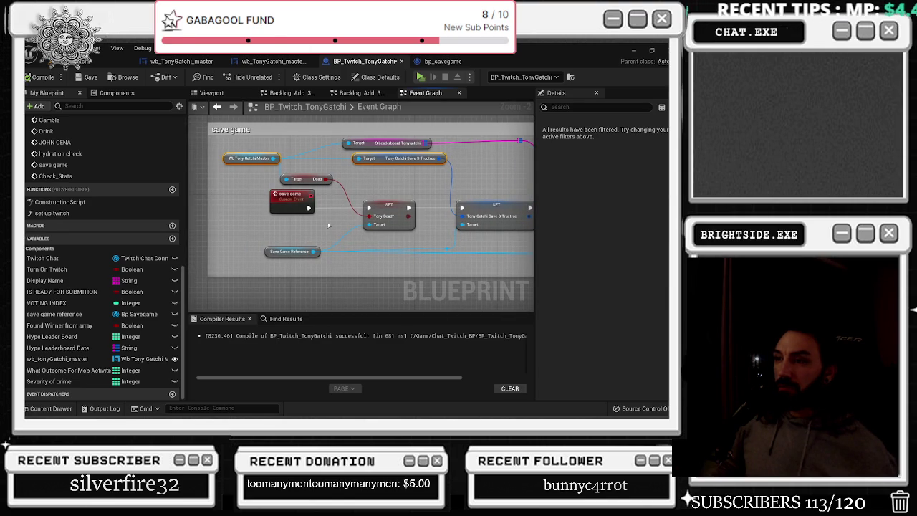
click(411, 62)
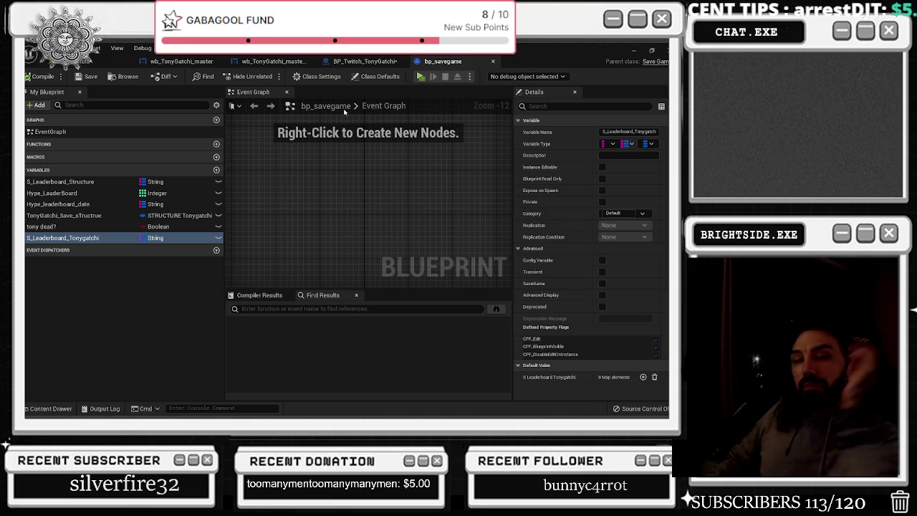
click(356, 62)
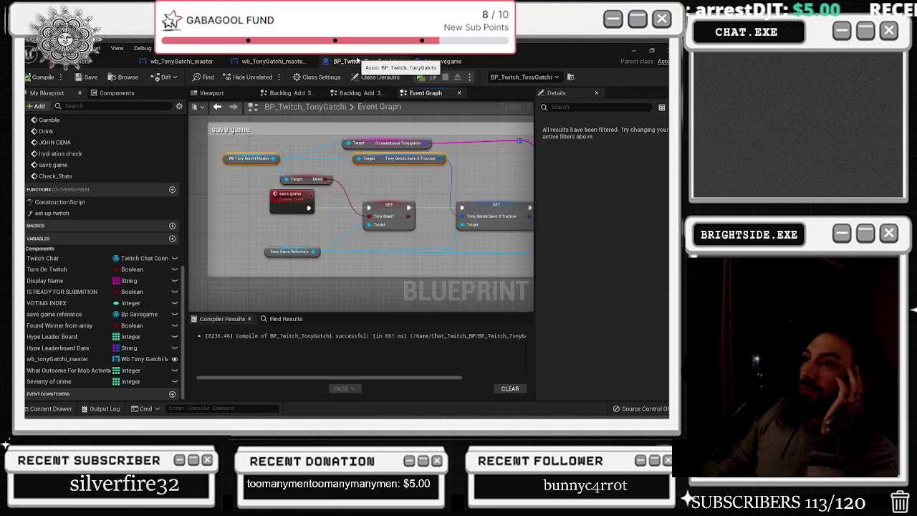
- Check the level and widget graphs, then centre BP_Twitch_TonyGatchi's save game SET nodes
click(273, 61)
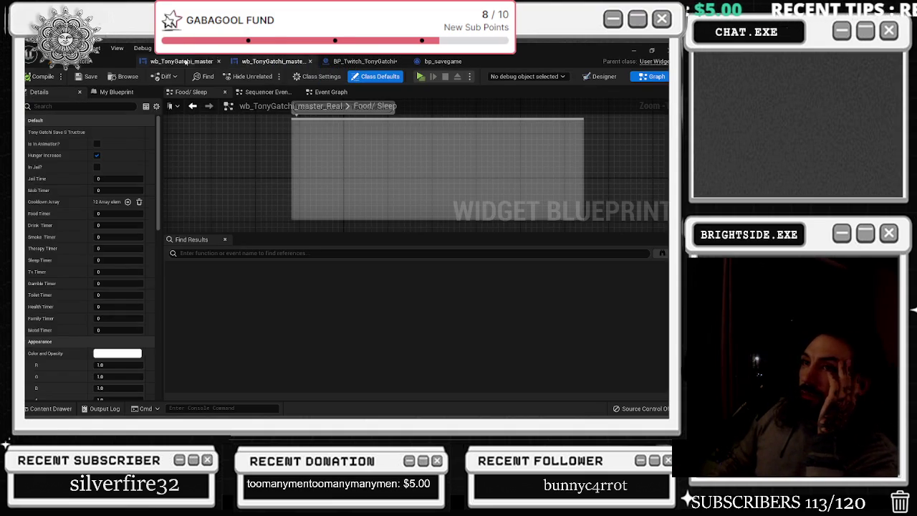
click(108, 61)
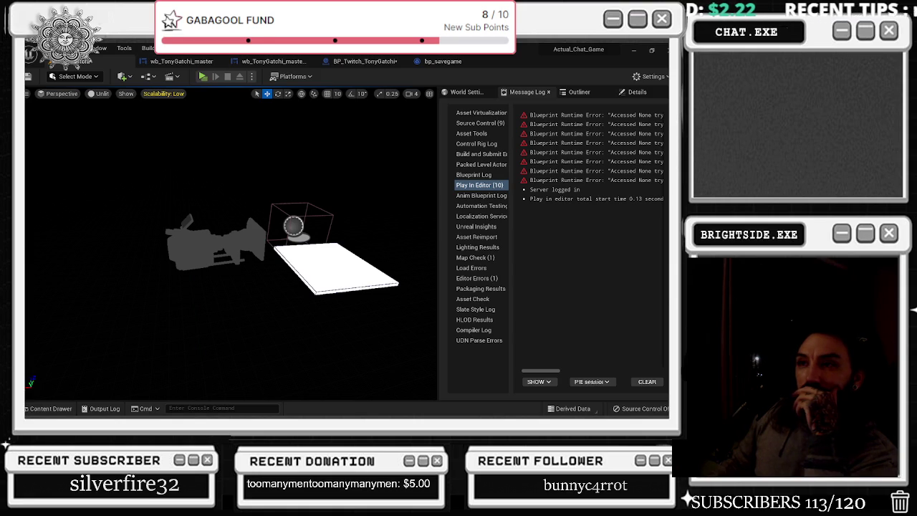
click(183, 62)
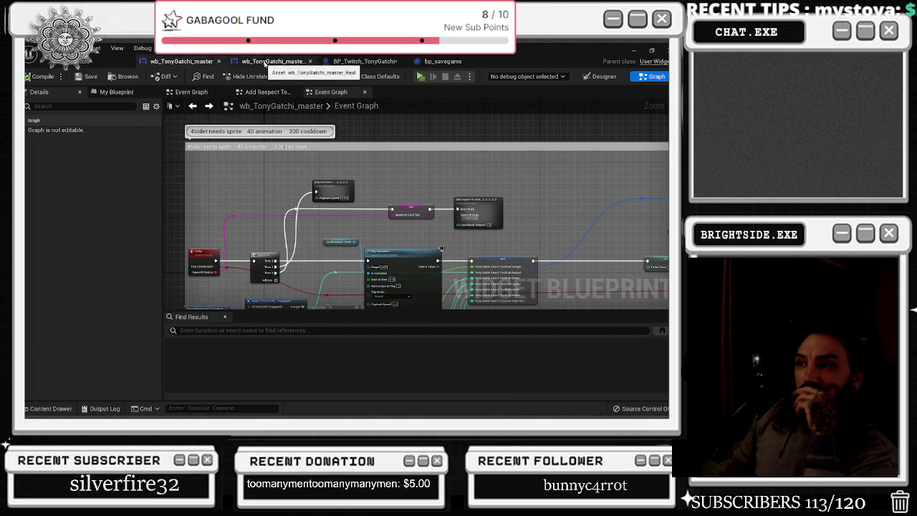
click(268, 61)
click(361, 62)
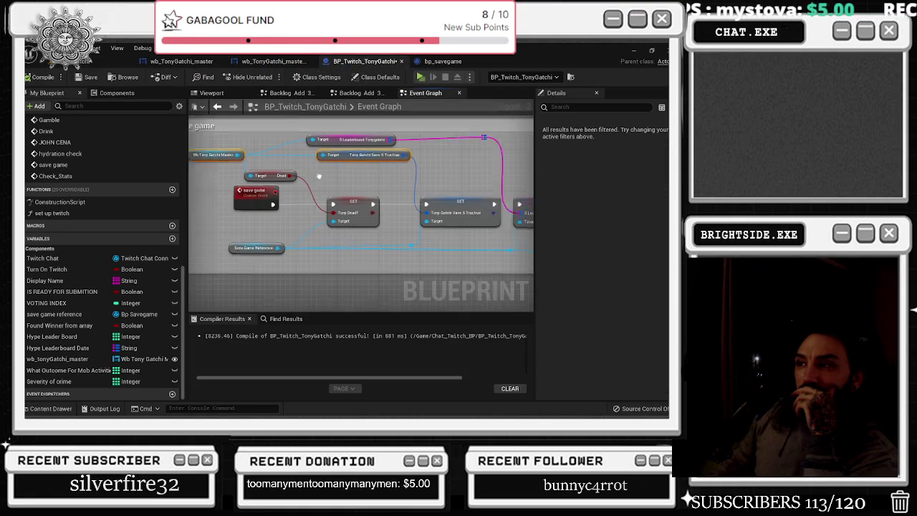
drag(302, 188, 331, 190)
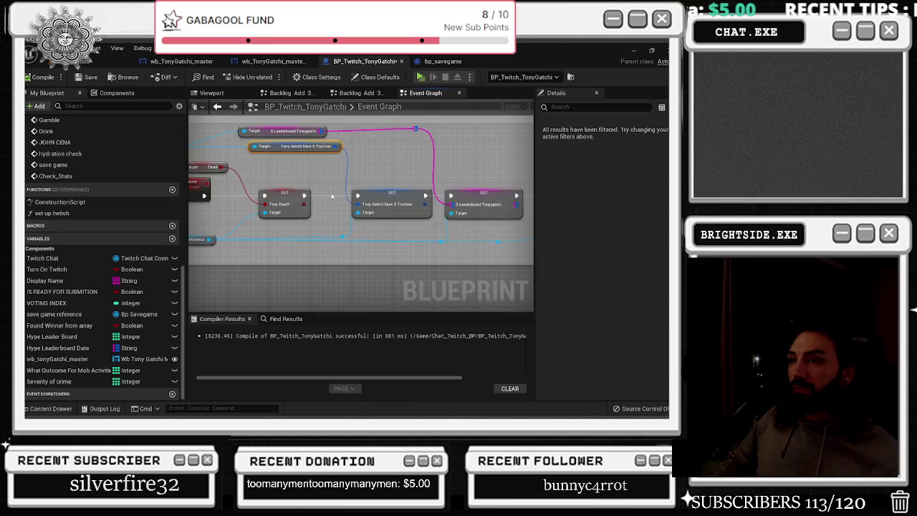
scroll(330, 191, up, 2)
- Split the save struct input pin on the SET node into its member pins
right_click(384, 209)
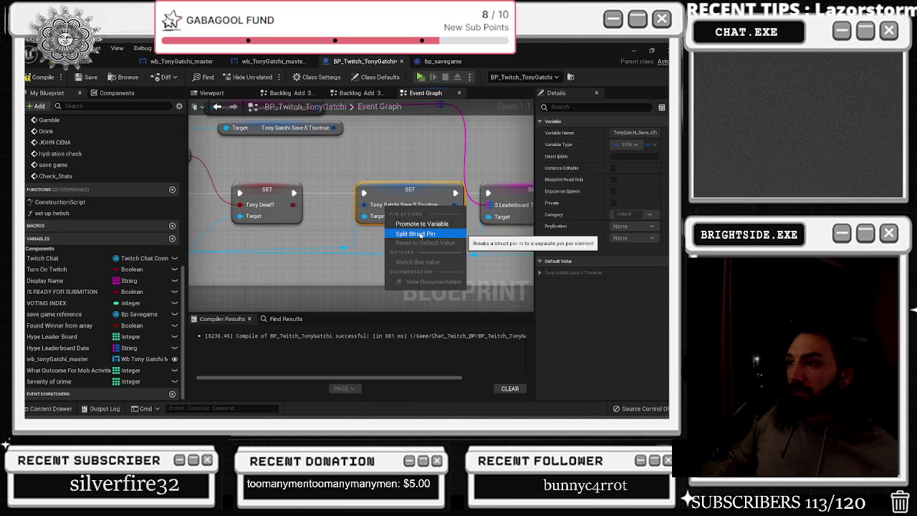
click(420, 233)
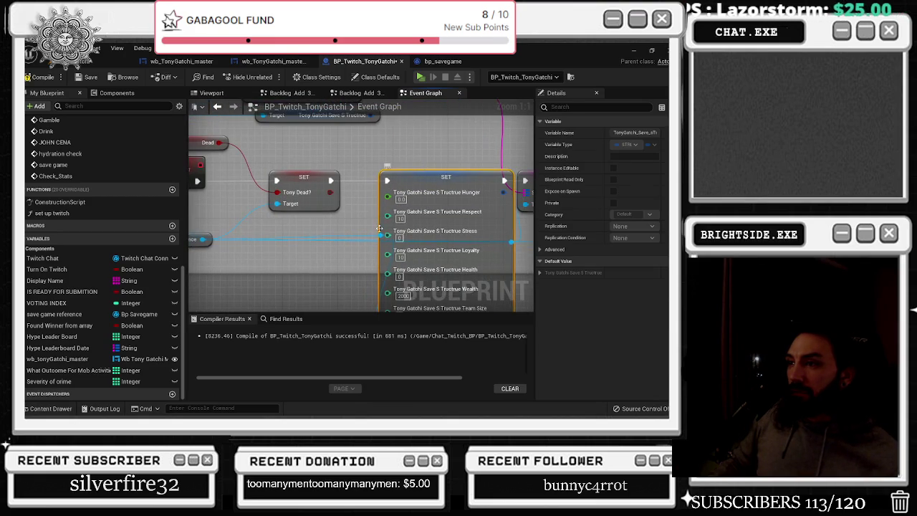
click(374, 237)
drag(374, 237, 318, 180)
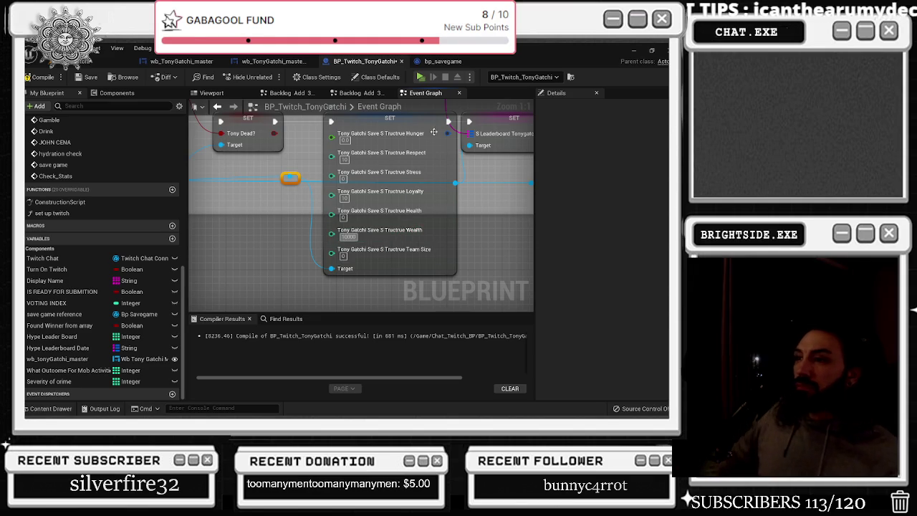
- Pan the expanded SET node into view, showing members from Hunger down to Team Size
drag(403, 112, 413, 199)
click(412, 200)
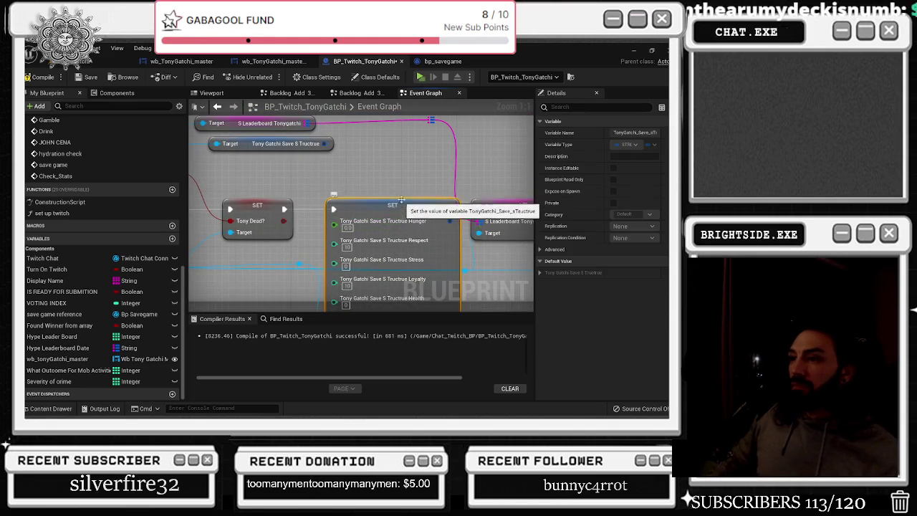
scroll(379, 210, down, 2)
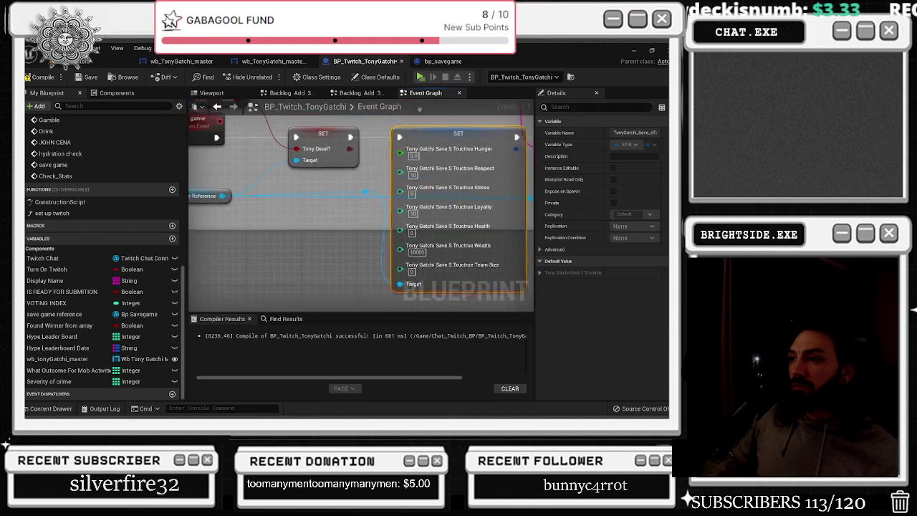
scroll(446, 189, up, 2)
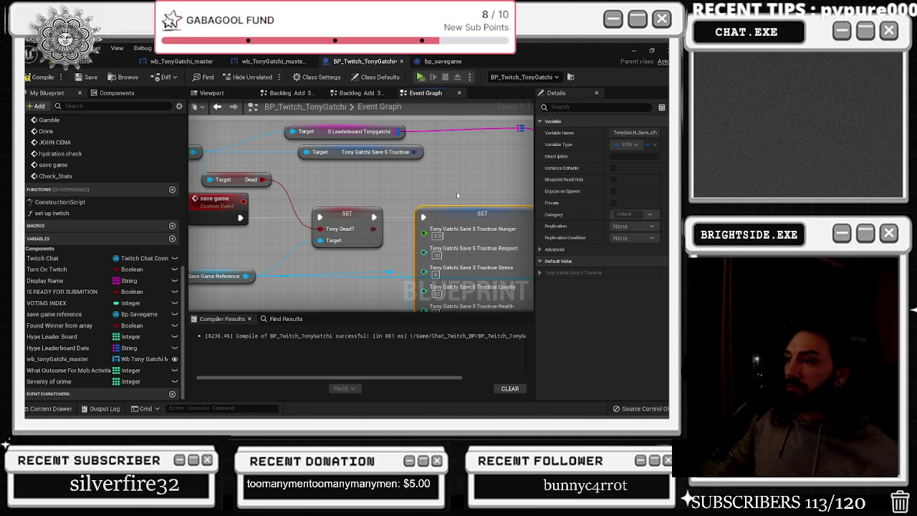
drag(457, 195, 405, 199)
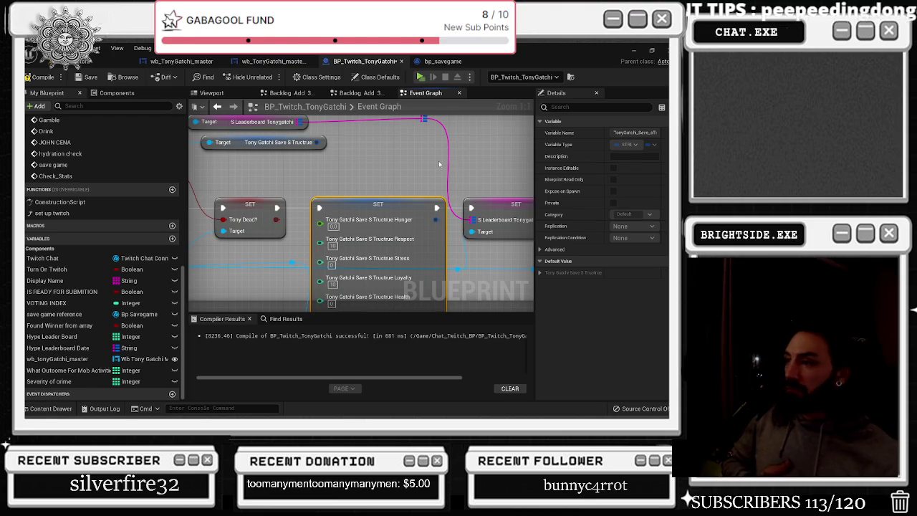
drag(439, 161, 435, 99)
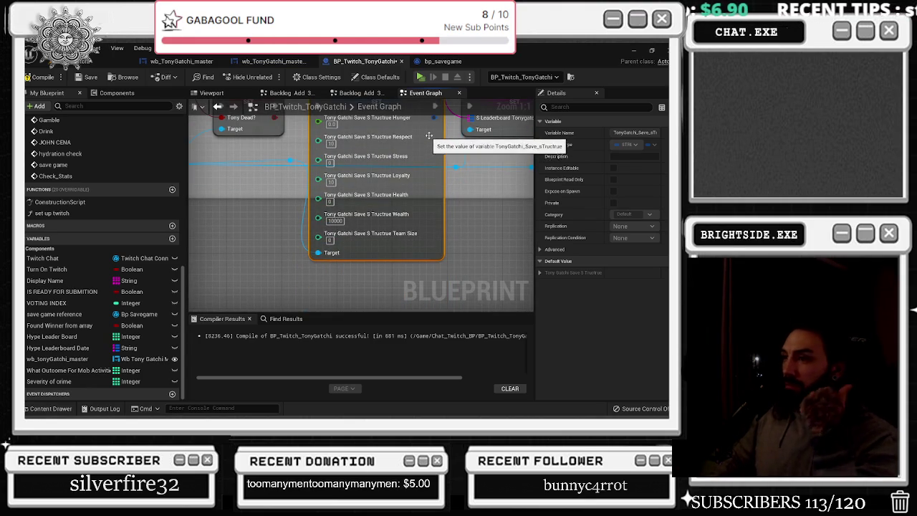
scroll(397, 218, down, 5)
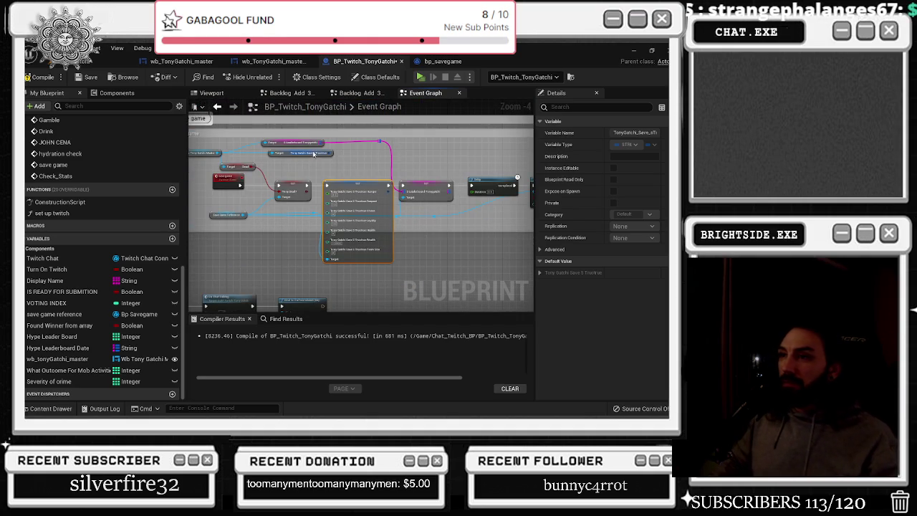
- Move the SET, Delay and Save Game to Slot nodes to the right
scroll(347, 163, up, 3)
drag(348, 164, 279, 145)
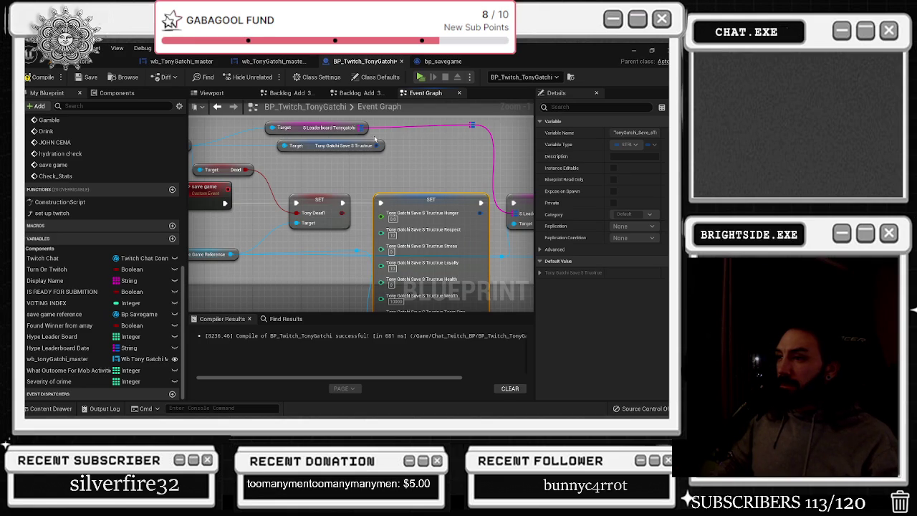
mouse_move(372, 141)
mouse_down()
mouse_move(343, 117)
mouse_move(261, 152)
mouse_up()
scroll(342, 192, down, 2)
mouse_move(342, 192)
mouse_down()
mouse_move(247, 197)
mouse_move(438, 253)
mouse_up()
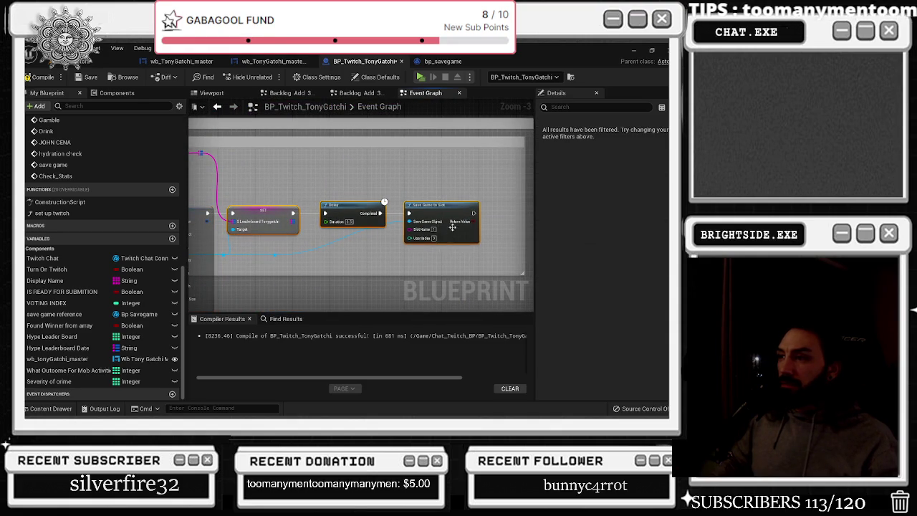
drag(445, 218, 486, 222)
scroll(486, 222, up, 1)
drag(294, 290, 328, 287)
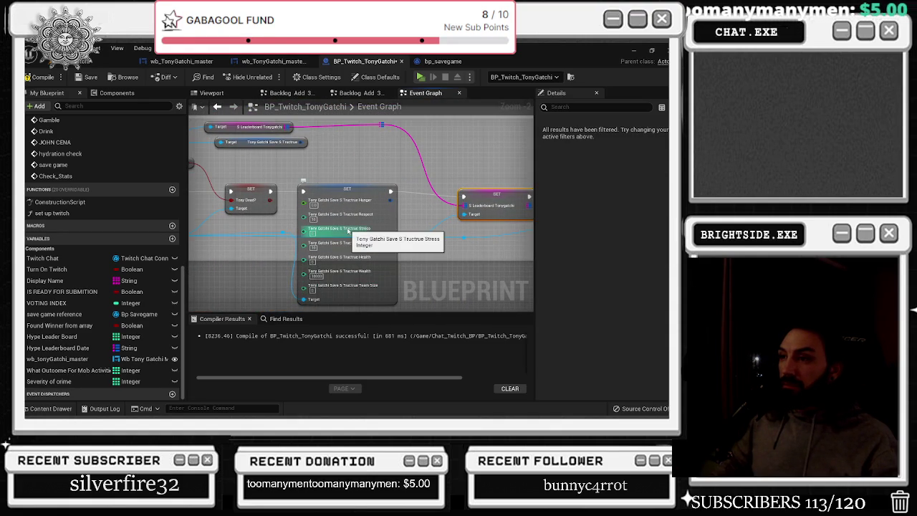
- Reposition the large struct SET node among its neighbouring nodes
scroll(361, 246, up, 2)
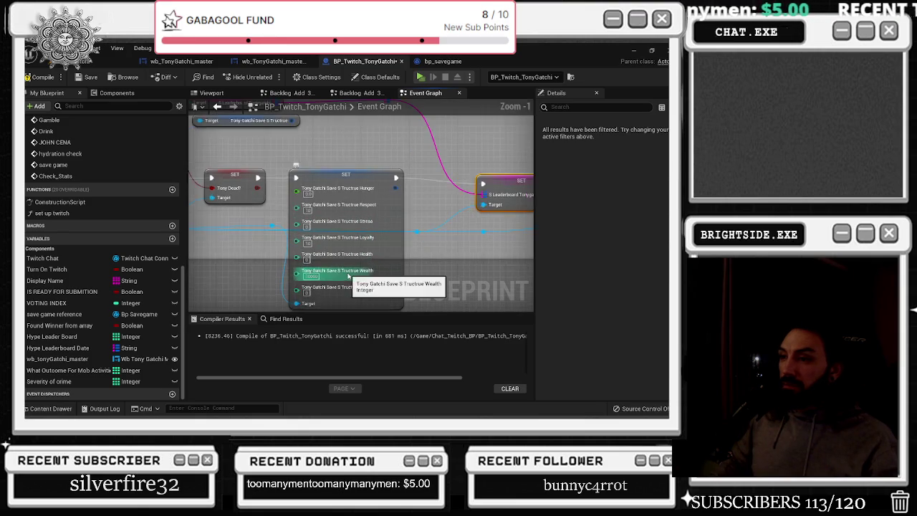
scroll(406, 246, down, 4)
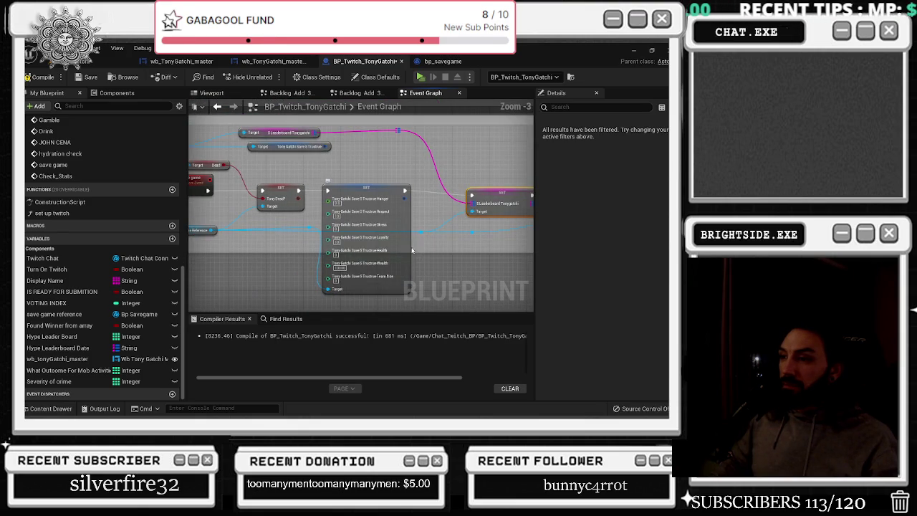
click(403, 181)
mouse_move(416, 155)
mouse_down()
mouse_move(408, 153)
mouse_move(400, 178)
mouse_move(640, 91)
mouse_up()
mouse_move(313, 295)
mouse_down()
mouse_move(351, 250)
mouse_move(313, 295)
mouse_move(321, 302)
mouse_up()
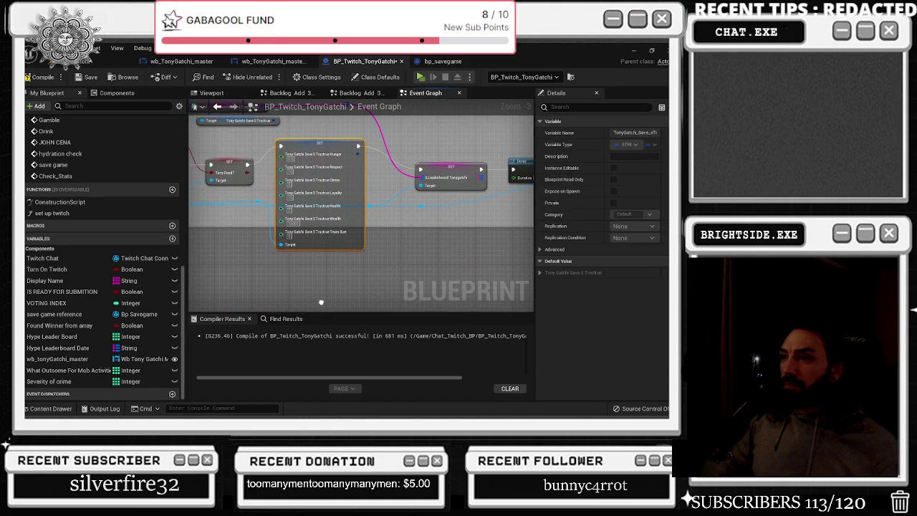
drag(321, 302, 322, 304)
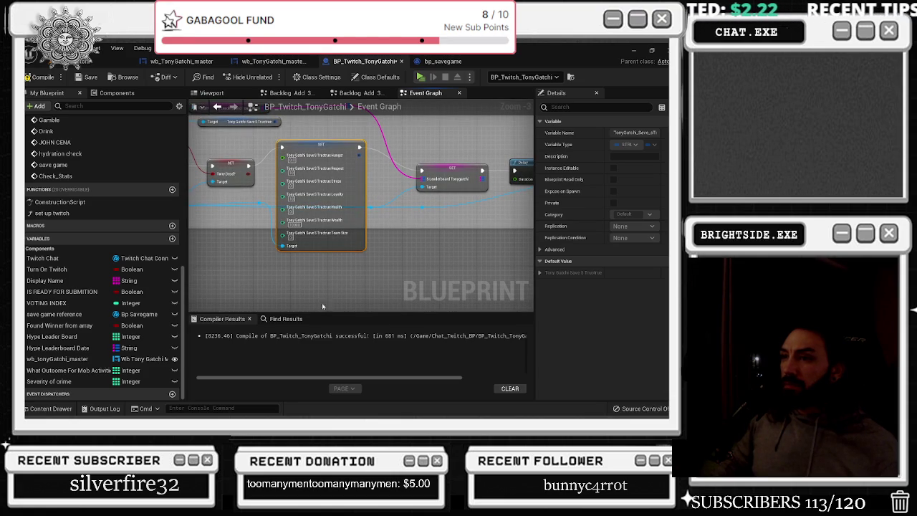
- Recompile BP_Twitch_TonyGatchi successfully and return to the level editor
click(42, 77)
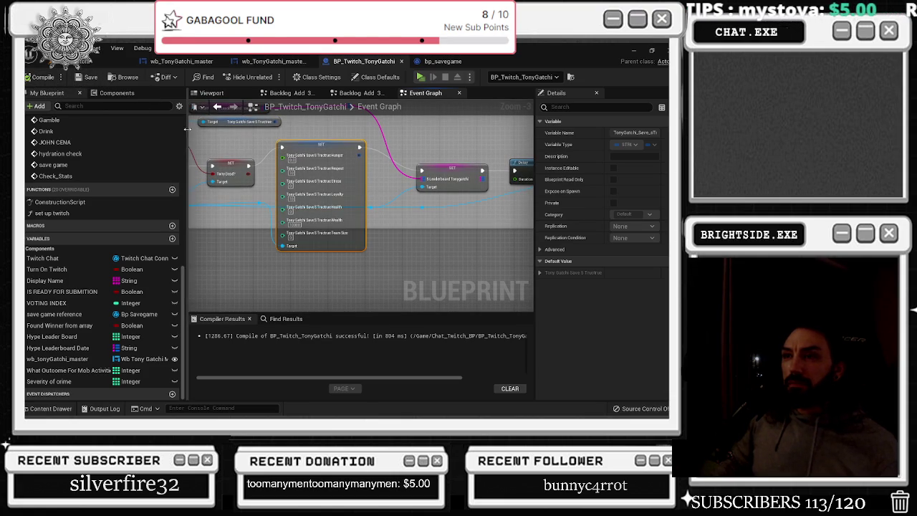
drag(321, 143, 322, 161)
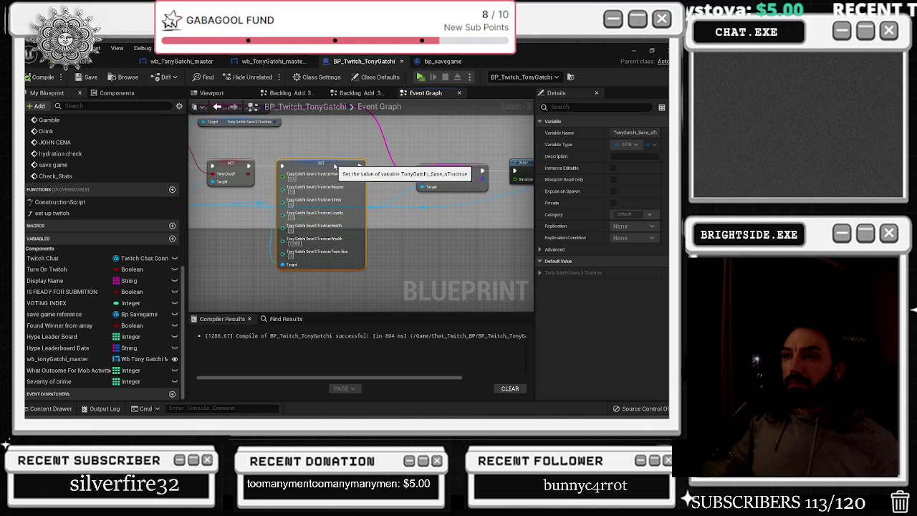
click(108, 61)
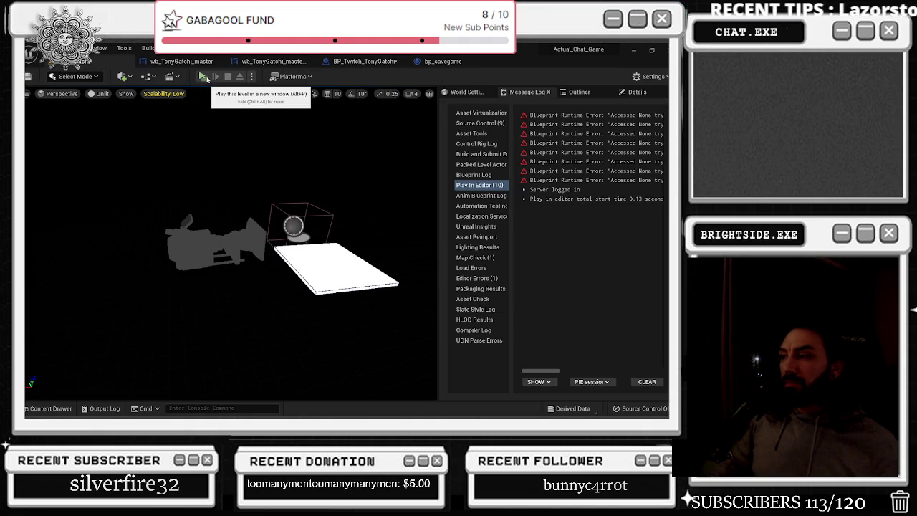
- Start a play test of the level, then bring the Unreal editor back in front
click(204, 77)
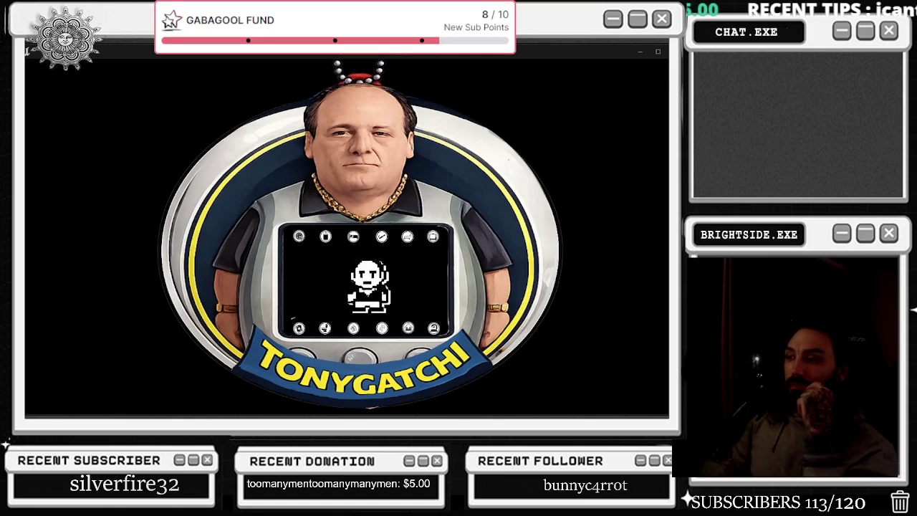
key(alt+Tab)
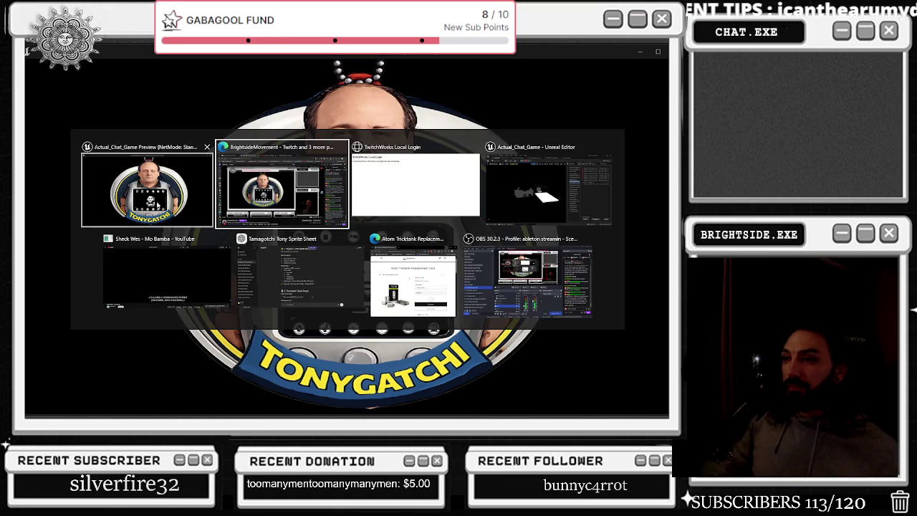
key(alt+Tab)
click(548, 186)
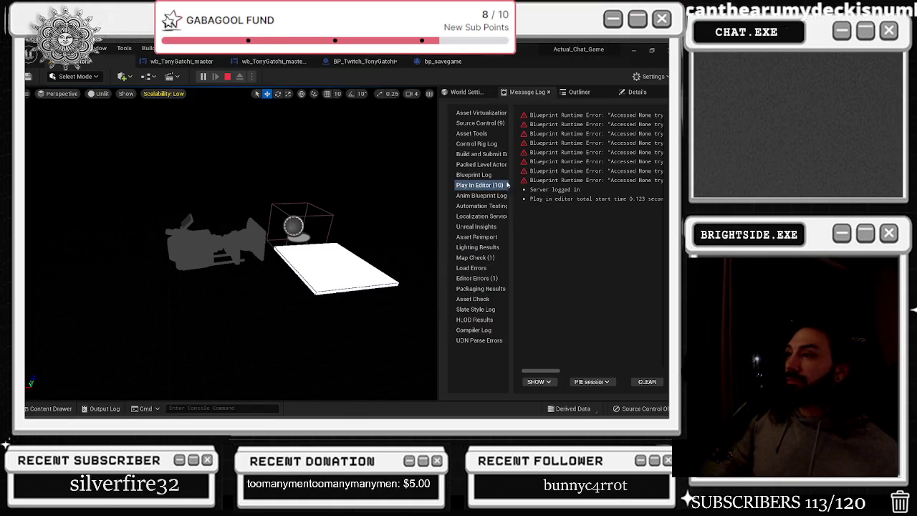
- Check the wb_TonyGatchi_master, BP_Twitch_TonyGatchi and bp_savegame graphs, then minimize the editor
click(191, 62)
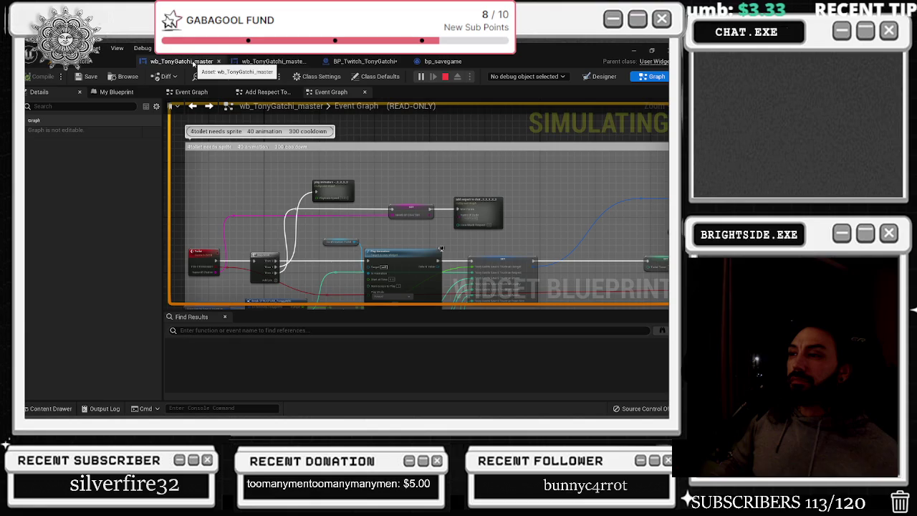
click(272, 61)
click(362, 62)
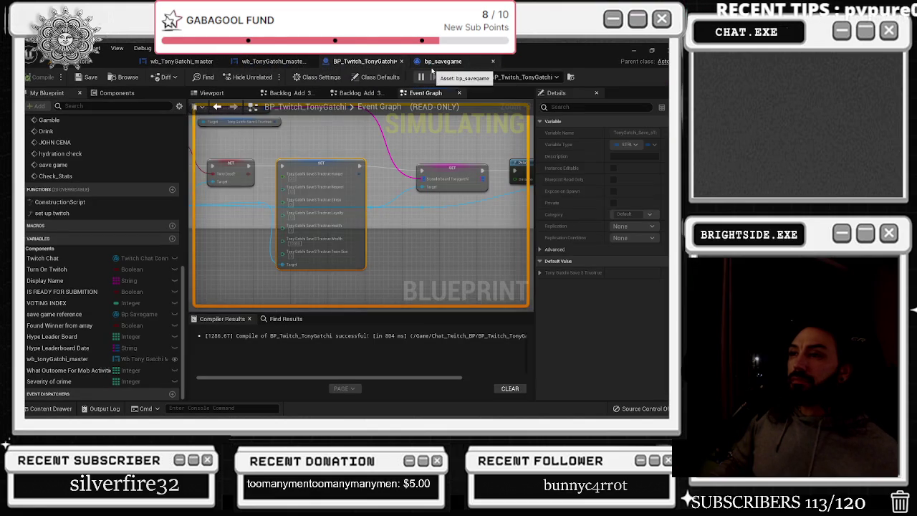
click(457, 65)
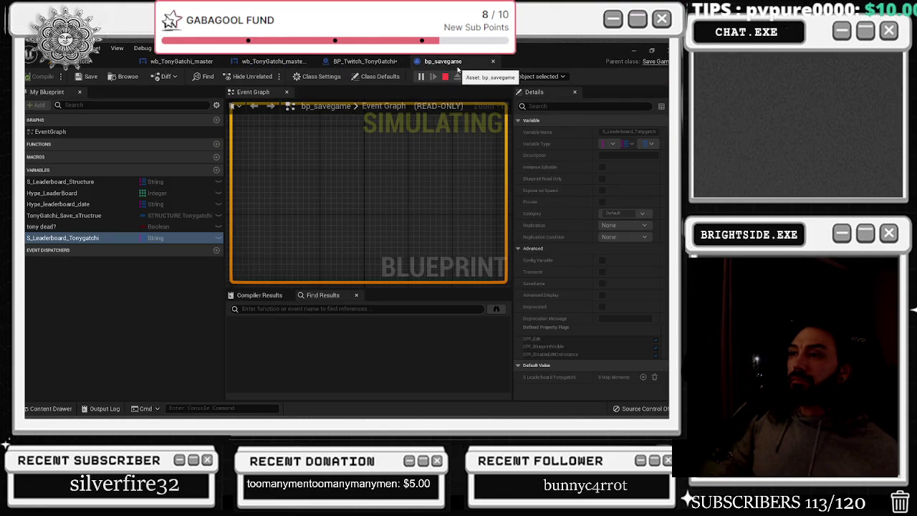
click(640, 51)
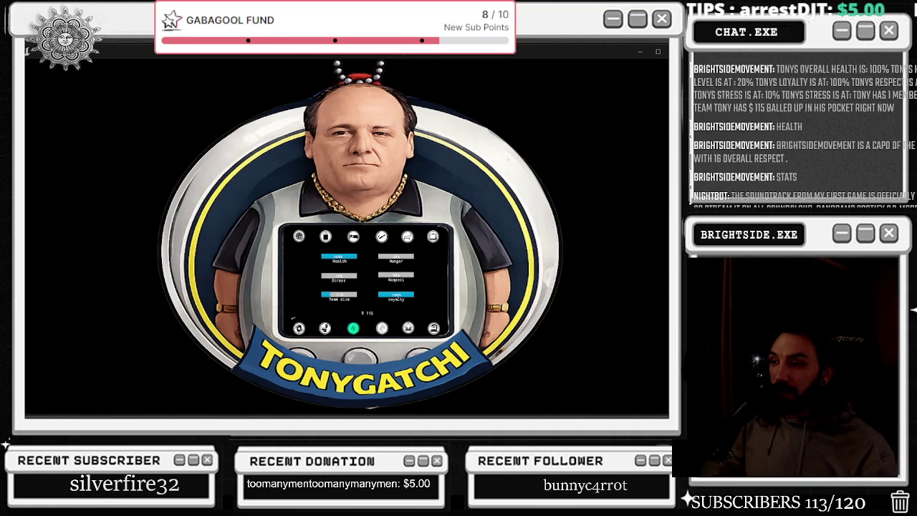
- Close the game window with Escape and return to the Unreal editor
key(Escape)
key(alt+Tab)
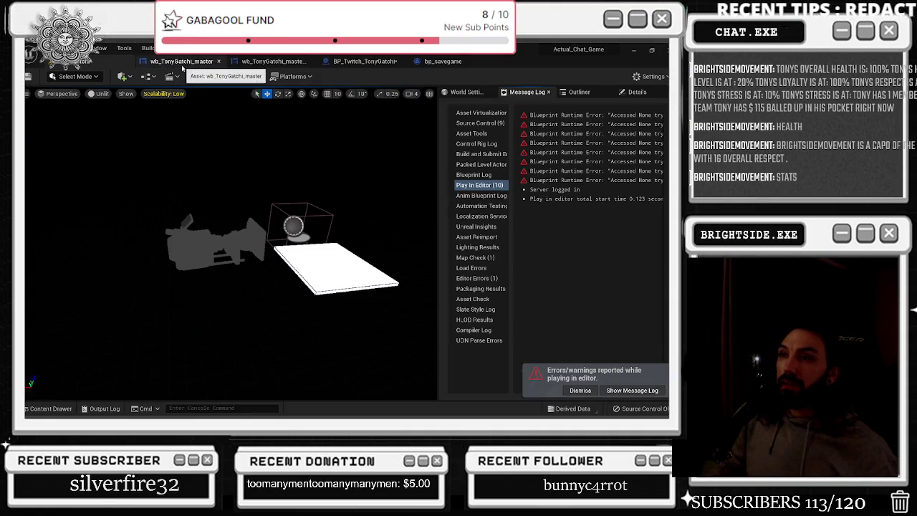
- Go to the BP_Twitch_TonyGatchi Event Graph and zoom in on the save-struct SET node
click(181, 60)
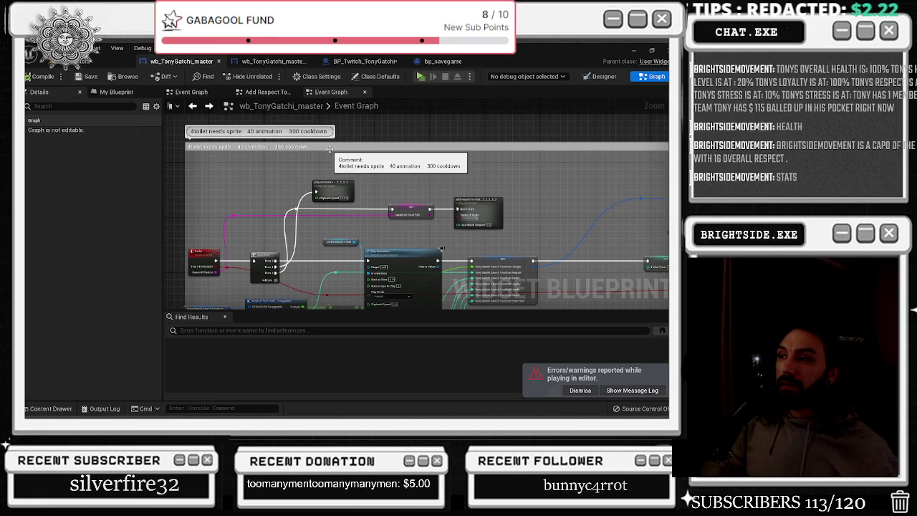
scroll(349, 174, down, 6)
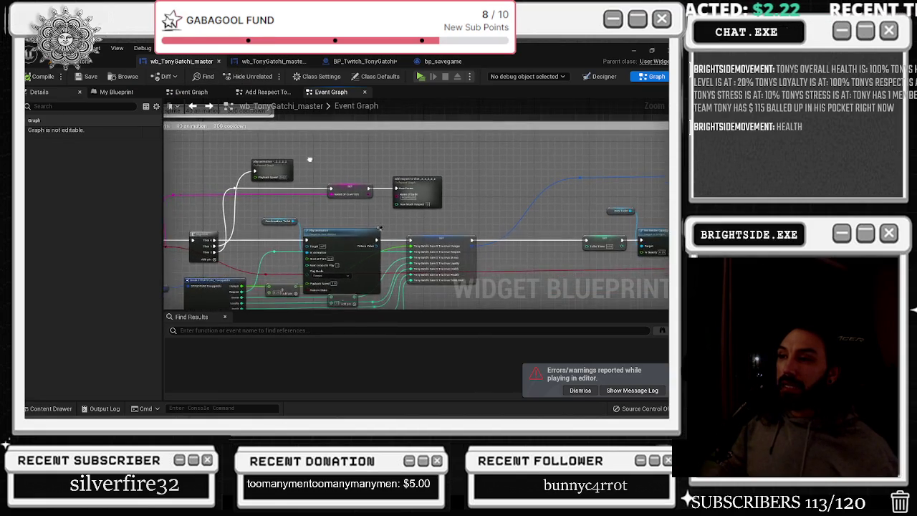
click(297, 62)
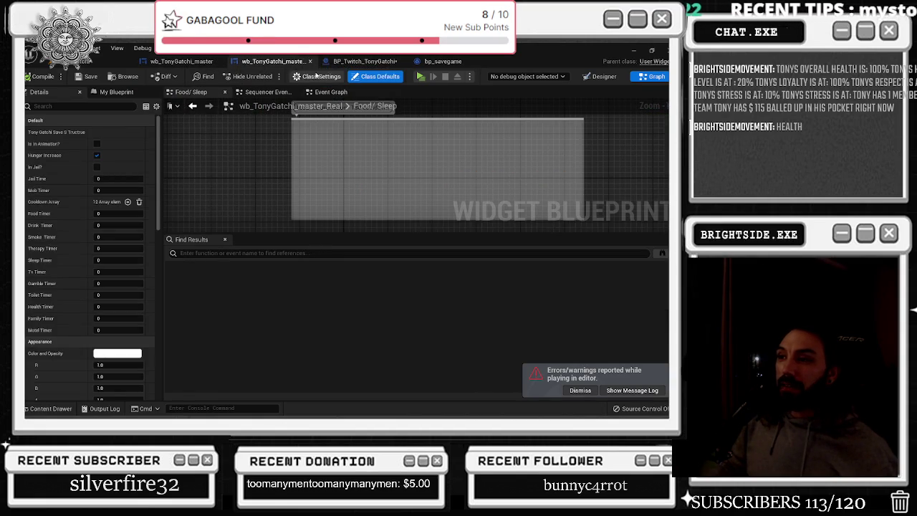
click(362, 61)
scroll(401, 171, down, 2)
scroll(440, 176, up, 3)
scroll(440, 175, up, 2)
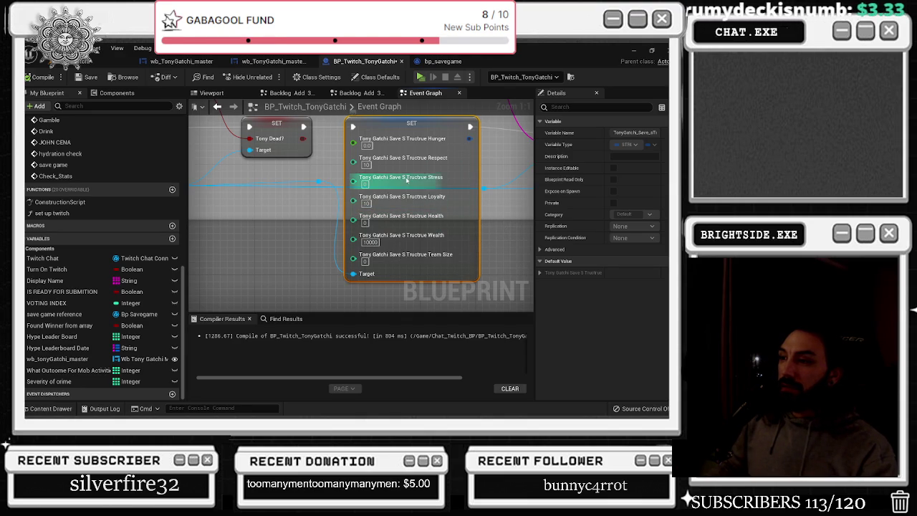
- Review the save game nodes, including the S Leaderboard SET, and save BP_Twitch_TonyGatchi
scroll(301, 179, down, 3)
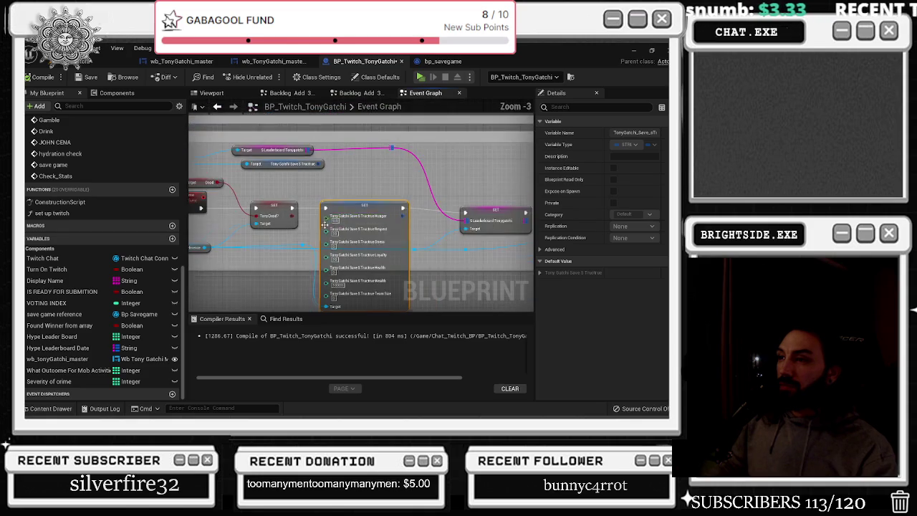
mouse_move(353, 222)
mouse_down()
mouse_move(325, 237)
mouse_move(239, 231)
mouse_move(348, 222)
mouse_up()
click(362, 230)
right_click(348, 222)
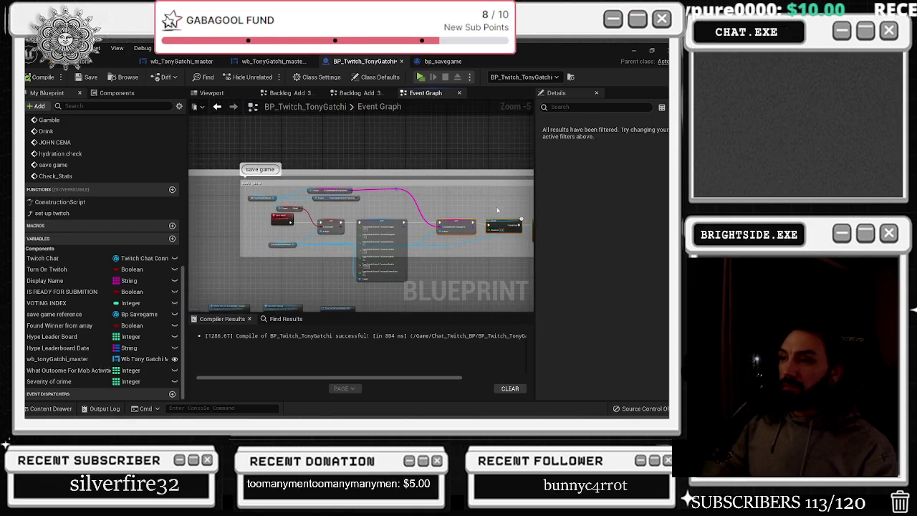
key(Escape)
drag(370, 209, 382, 142)
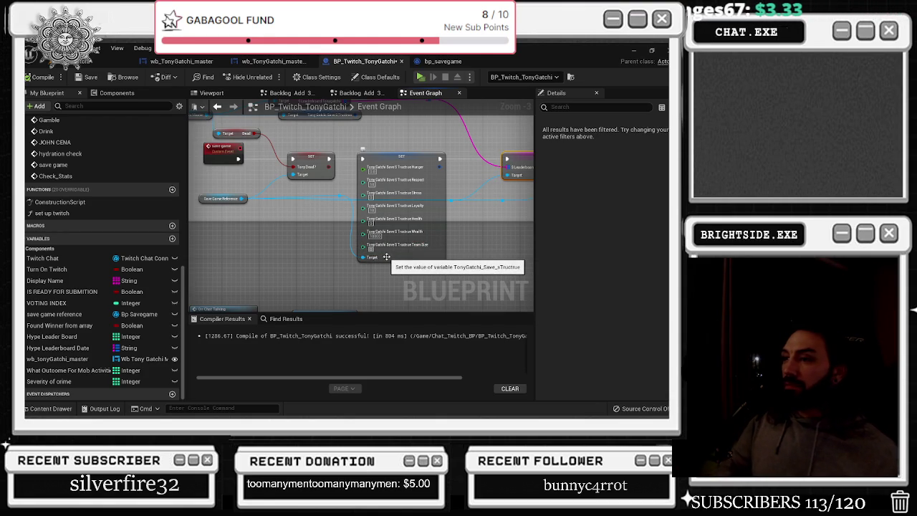
drag(299, 201, 320, 235)
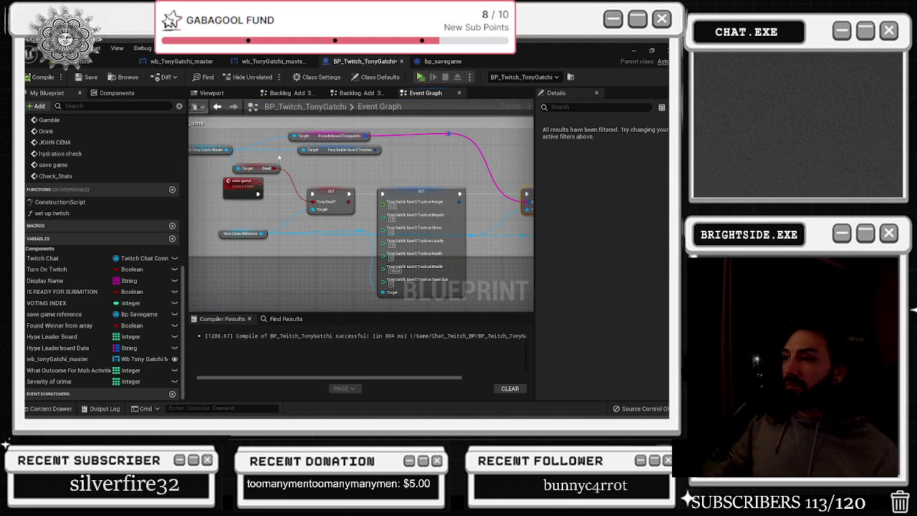
click(86, 77)
- Run another play-in-editor test from the level editor and stop it with Escape
click(64, 60)
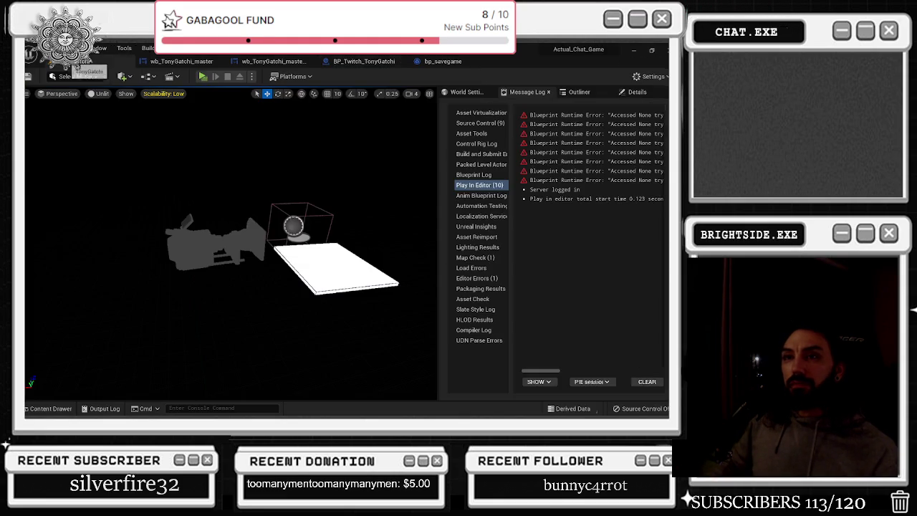
click(204, 79)
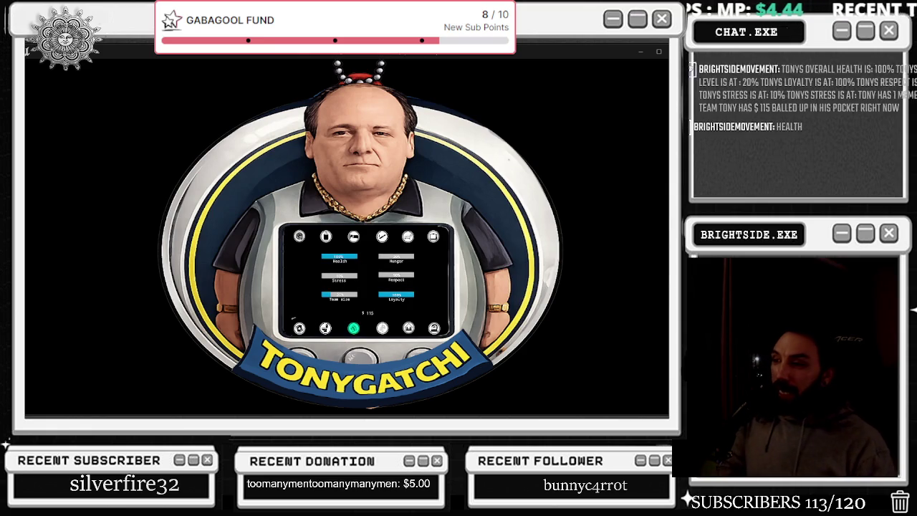
key(Escape)
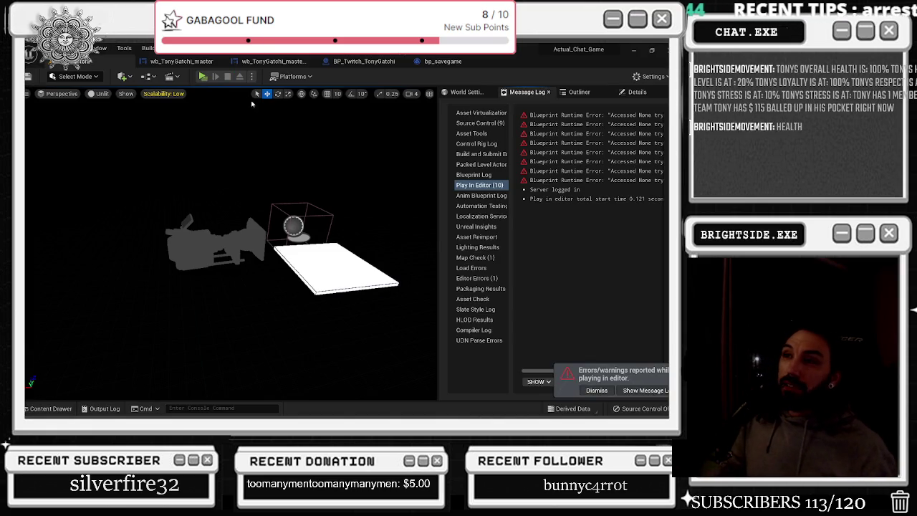
- Navigate the wb_TonyGatchi_master event graph to bring the Set Timer by Event node into view
click(276, 61)
click(205, 61)
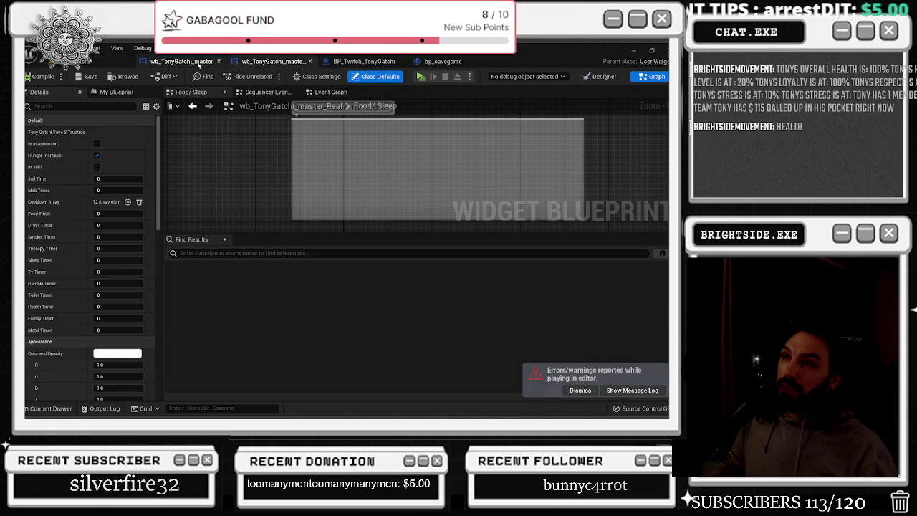
mouse_move(286, 143)
mouse_down()
mouse_move(325, 207)
mouse_move(422, 210)
mouse_up()
scroll(422, 210, up, 4)
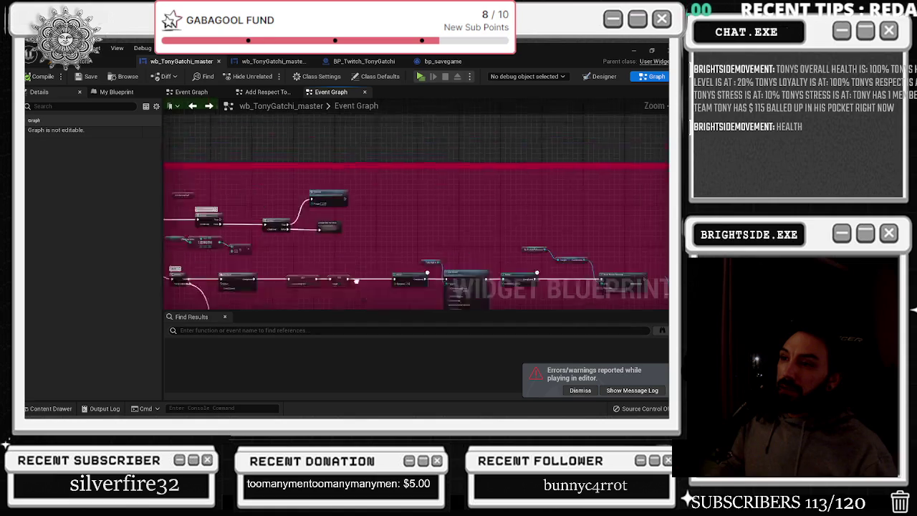
scroll(422, 210, up, 5)
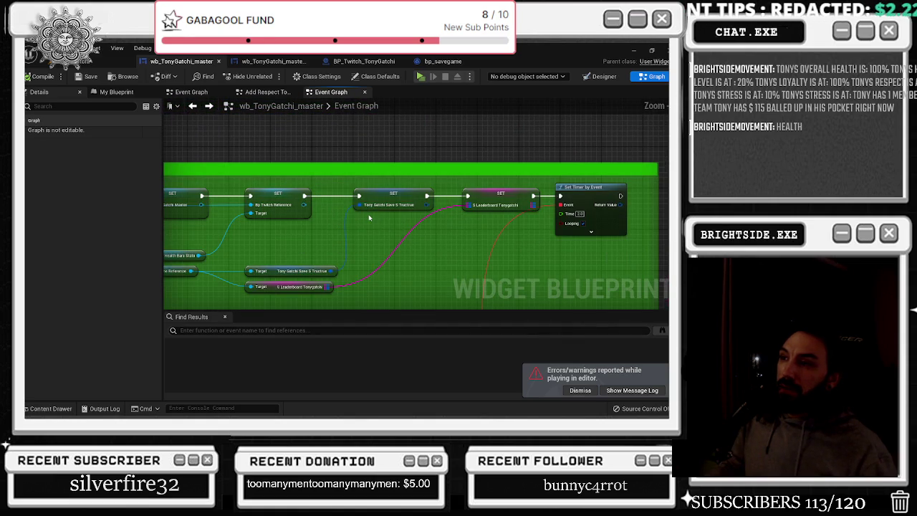
scroll(370, 218, up, 2)
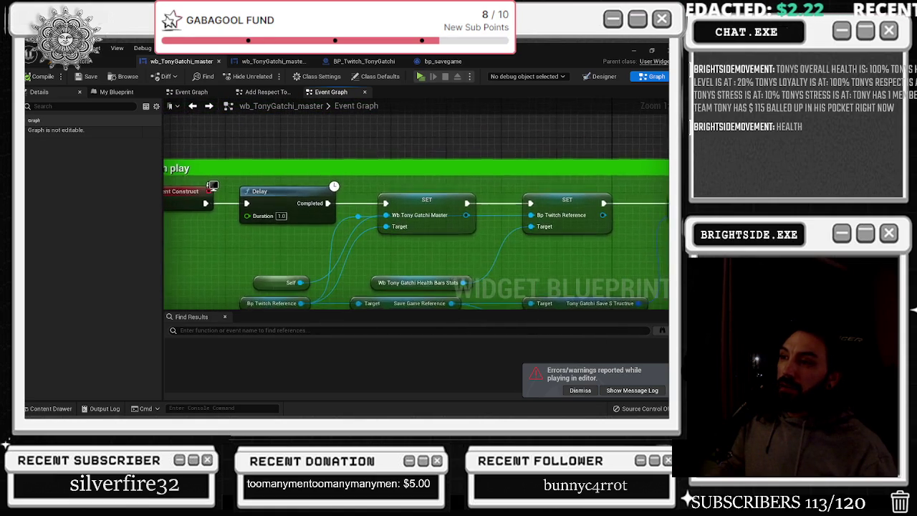
scroll(418, 223, down, 1)
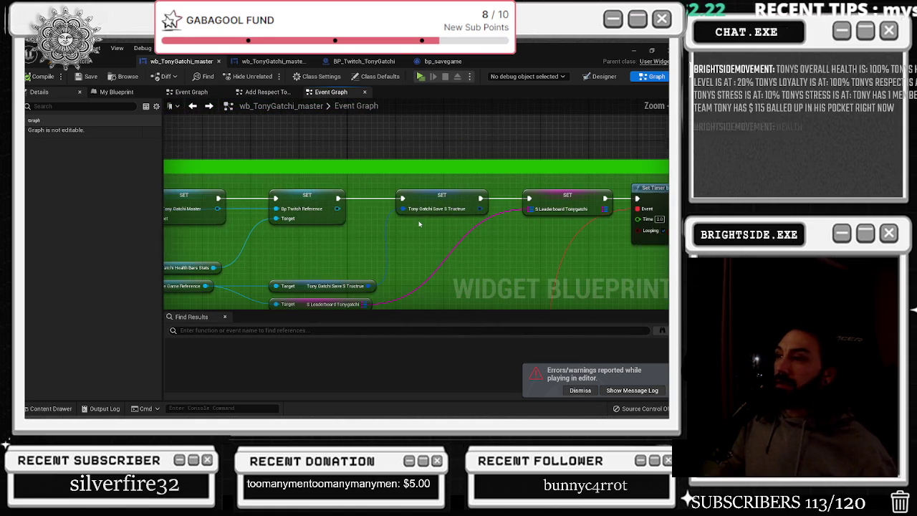
drag(413, 227, 310, 258)
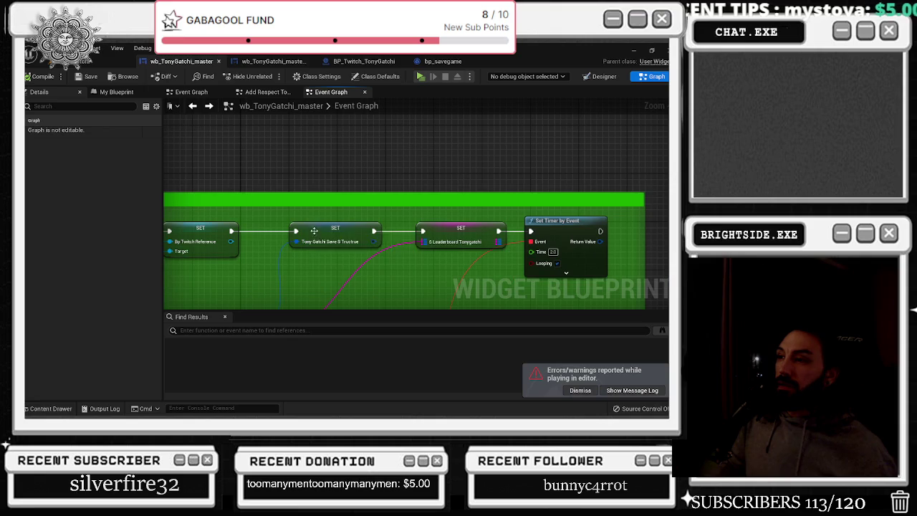
- Shift the save-struct, leaderboard and timer nodes right and reposition the begin play comment group
drag(325, 215, 534, 254)
mouse_move(430, 243)
mouse_down()
mouse_move(507, 243)
mouse_move(601, 215)
mouse_up()
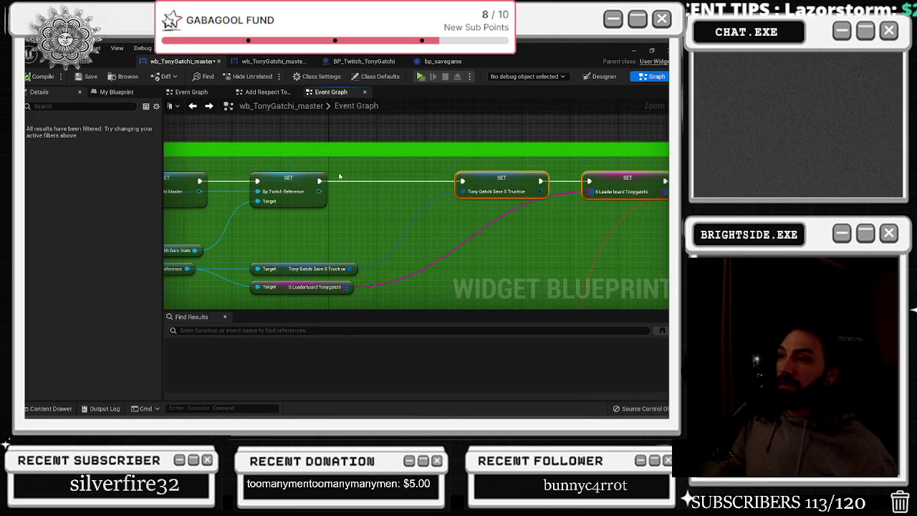
drag(318, 181, 336, 188)
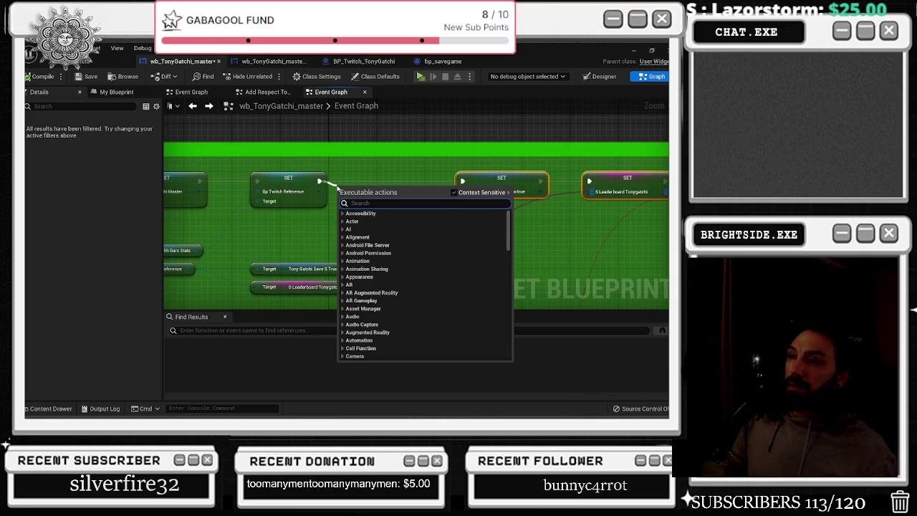
click(337, 188)
mouse_move(401, 151)
mouse_down()
mouse_move(308, 194)
mouse_move(370, 189)
mouse_move(358, 192)
mouse_up()
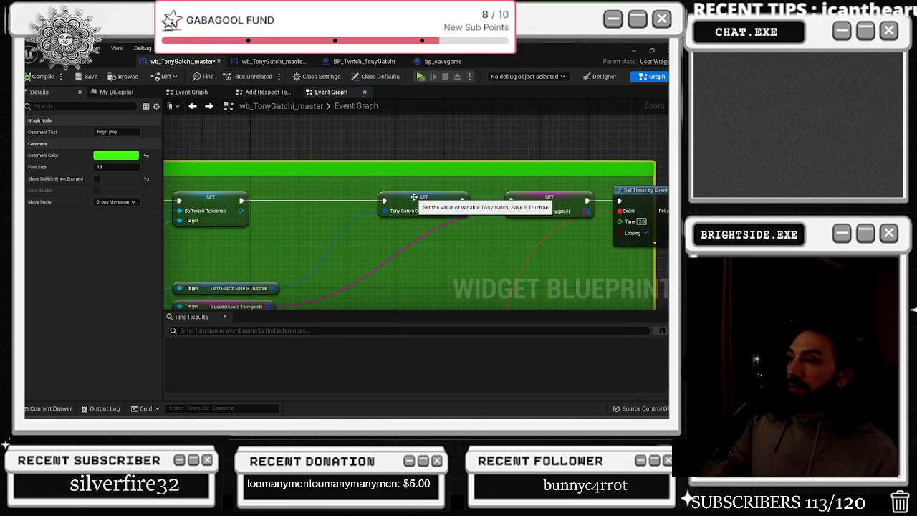
drag(365, 223, 430, 195)
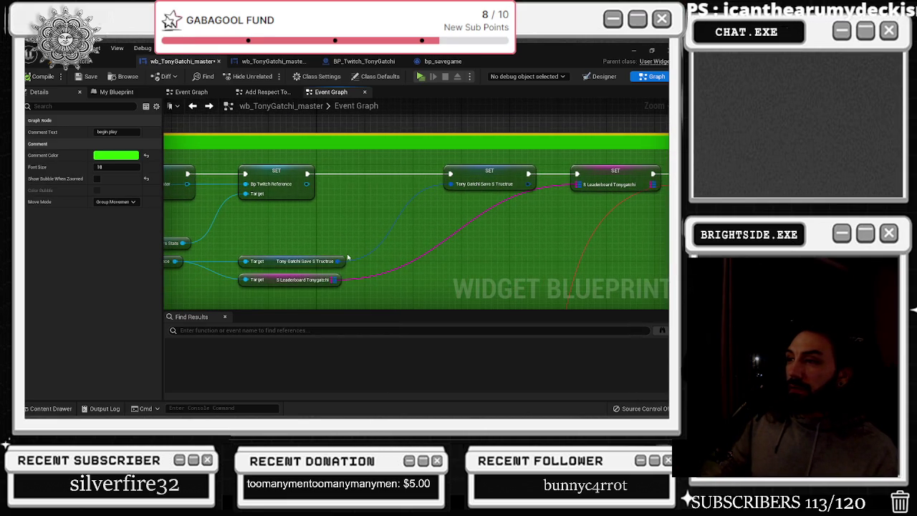
mouse_move(350, 260)
mouse_down()
mouse_move(659, 249)
mouse_move(318, 271)
mouse_up()
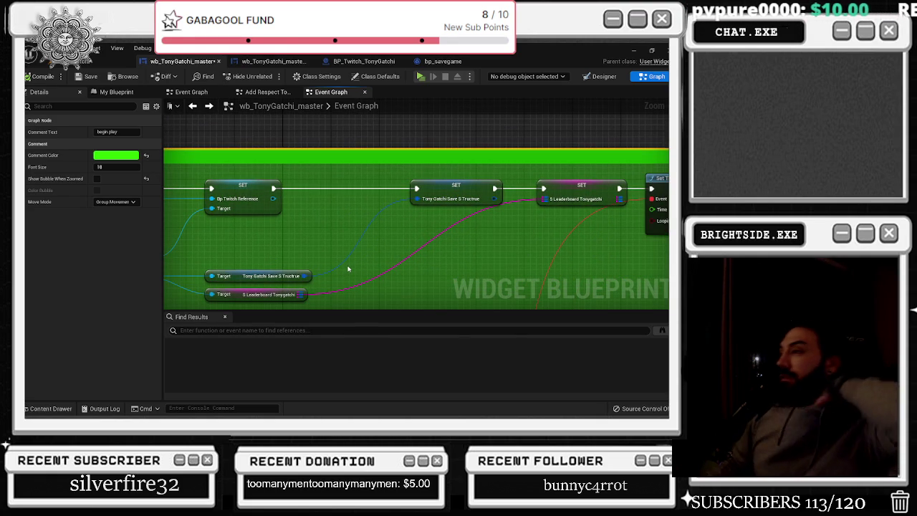
- Stretch the green begin play comment's right edge past the Set Timer by Event node
scroll(512, 238, down, 1)
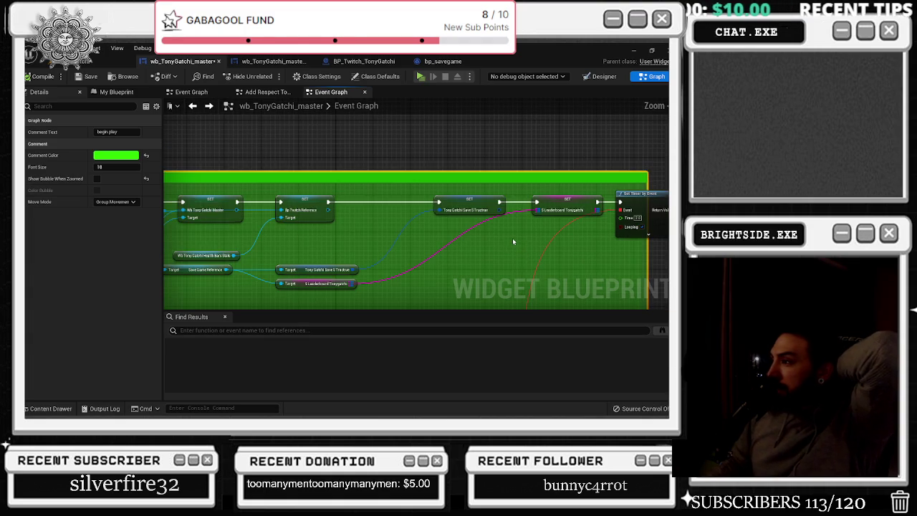
scroll(512, 238, down, 1)
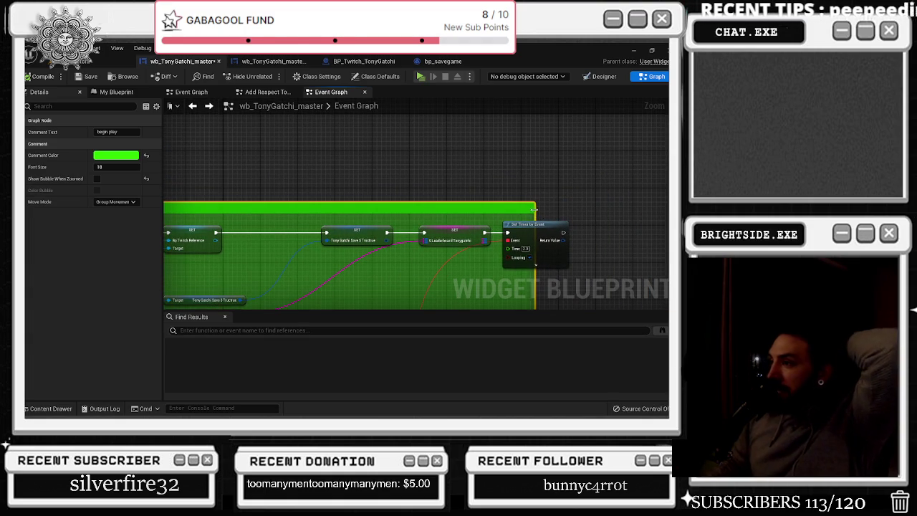
drag(535, 244, 572, 243)
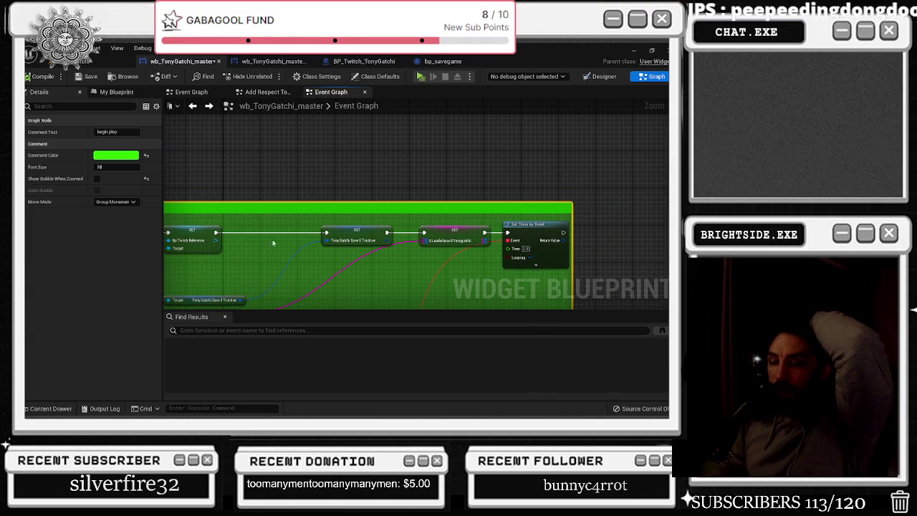
scroll(257, 241, down, 3)
drag(330, 179, 355, 146)
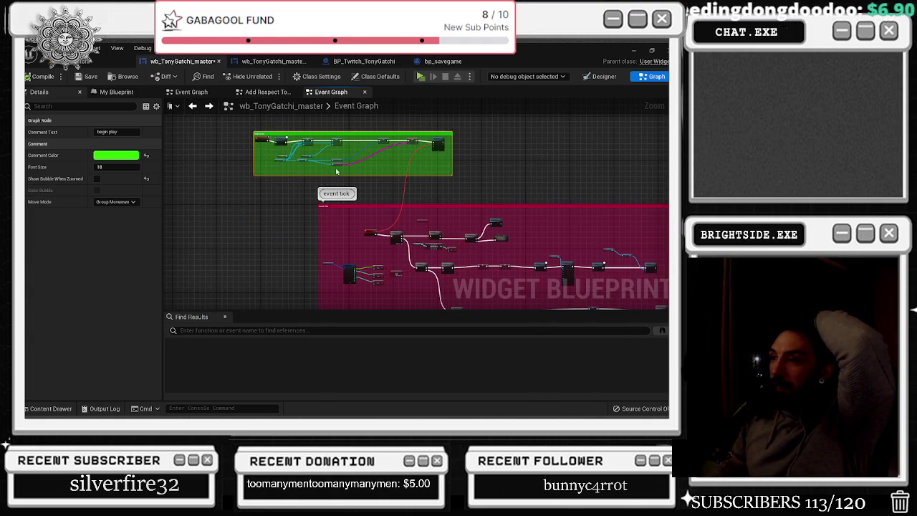
scroll(391, 235, up, 2)
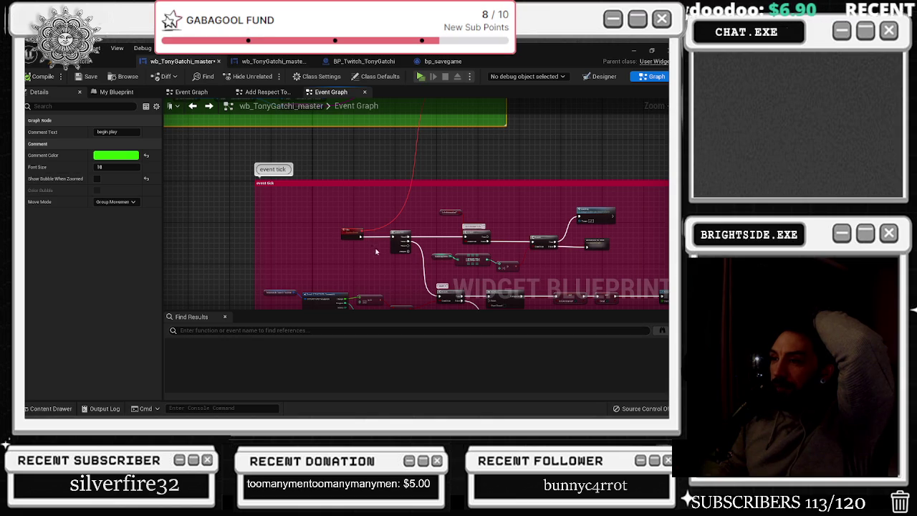
drag(372, 249, 446, 260)
scroll(430, 244, down, 3)
scroll(408, 225, up, 4)
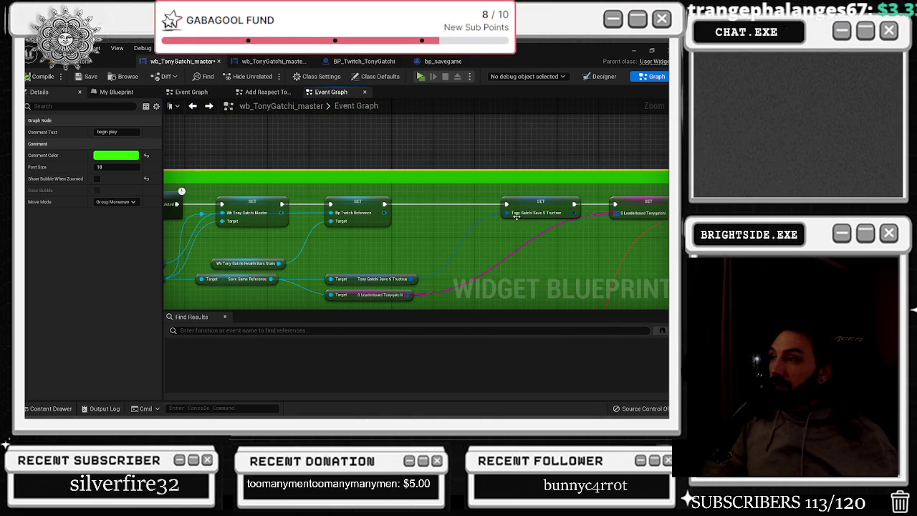
- Split the save-struct SET node's pin into Hunger through Team Size fields, then save wb_TonyGatchi_master
mouse_move(490, 228)
mouse_down()
mouse_move(481, 224)
mouse_move(545, 213)
mouse_up()
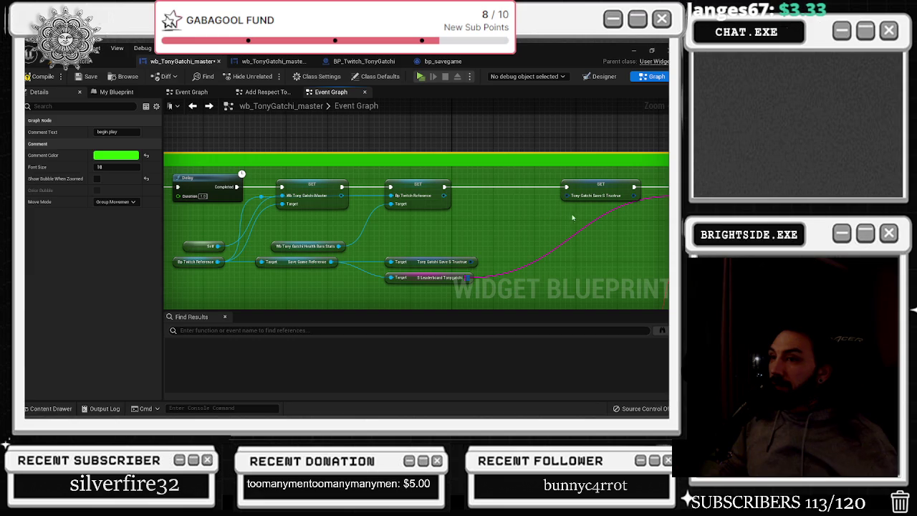
click(578, 198)
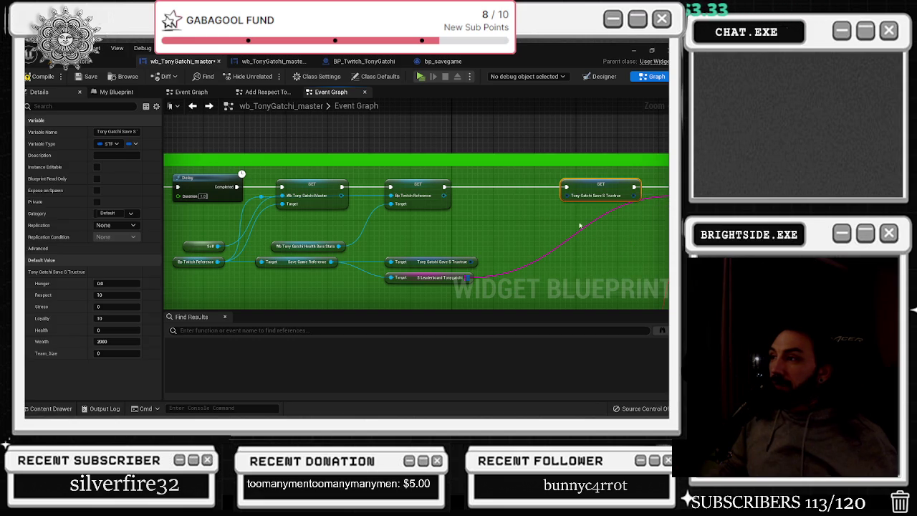
right_click(584, 196)
click(616, 236)
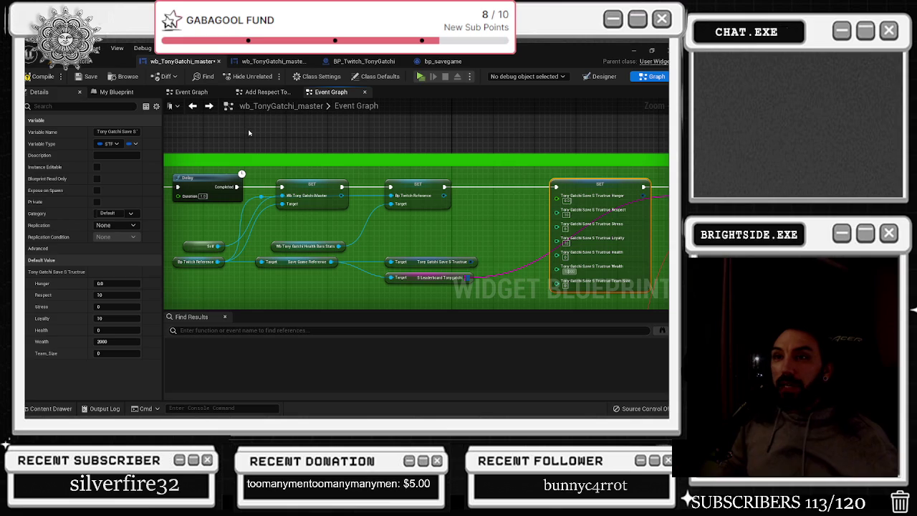
click(79, 76)
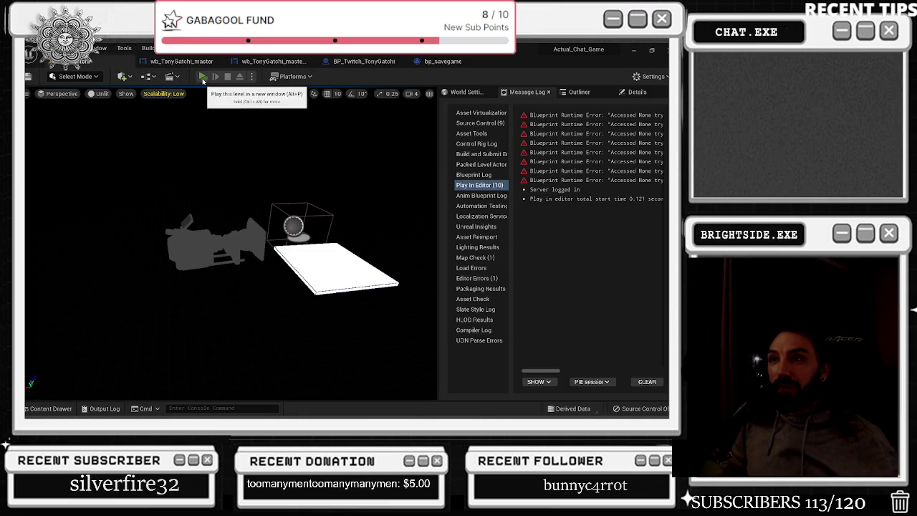
- Start a Play In Editor session to run the TonyGatchi game
click(187, 98)
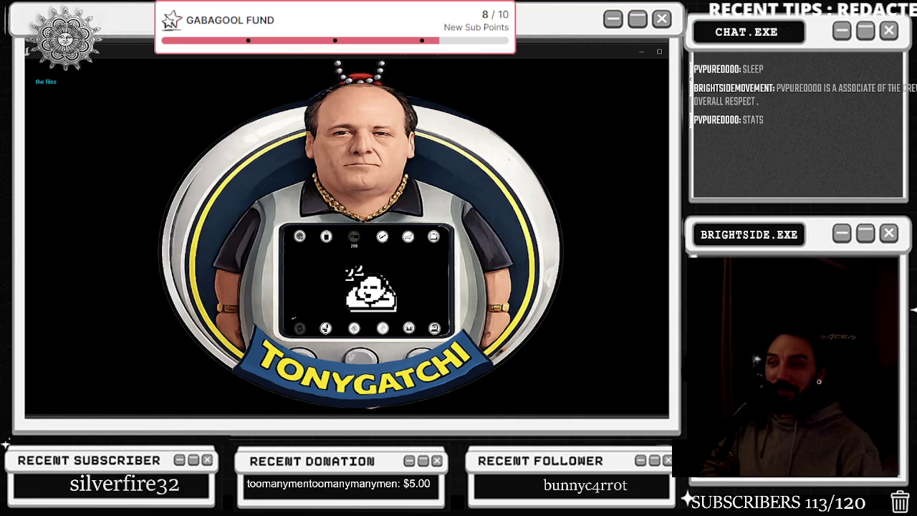
- Save the modified TonyGatchi level and sprite, then switch to another open window
key(alt+Tab)
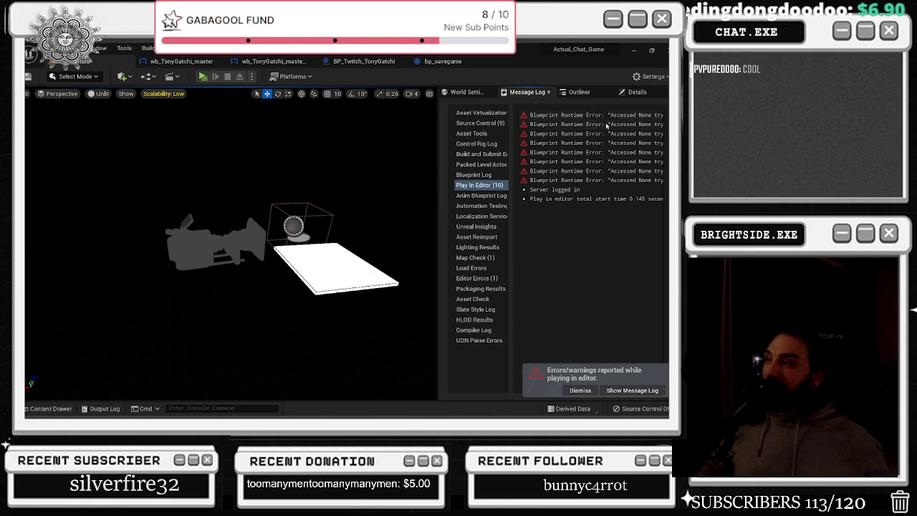
key(ctrl+s)
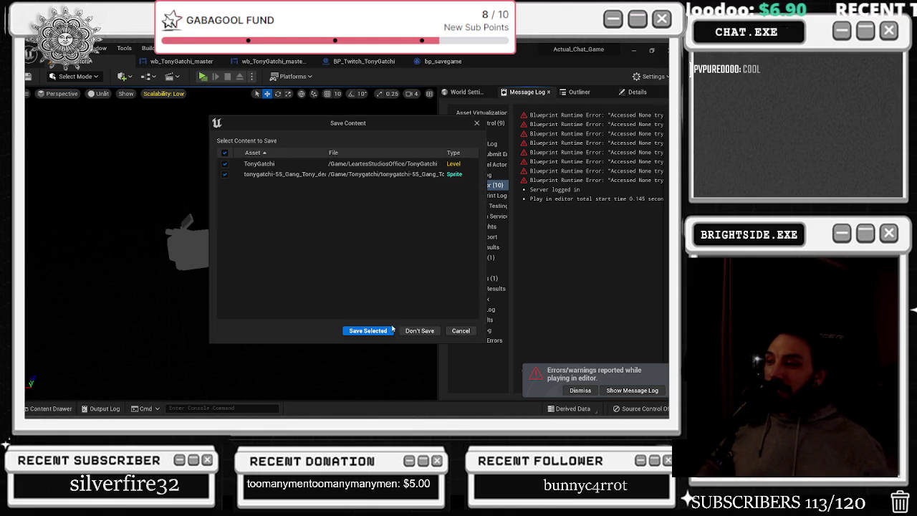
click(380, 328)
key(alt+Tab)
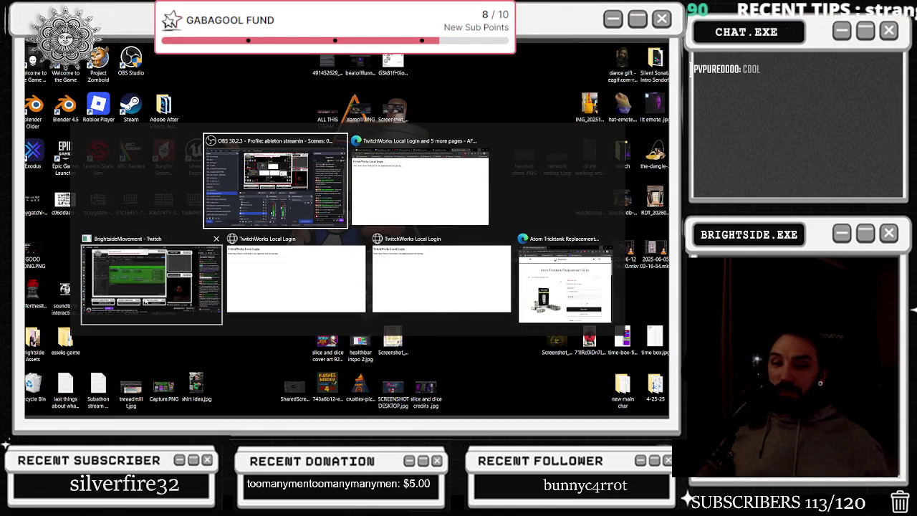
click(175, 287)
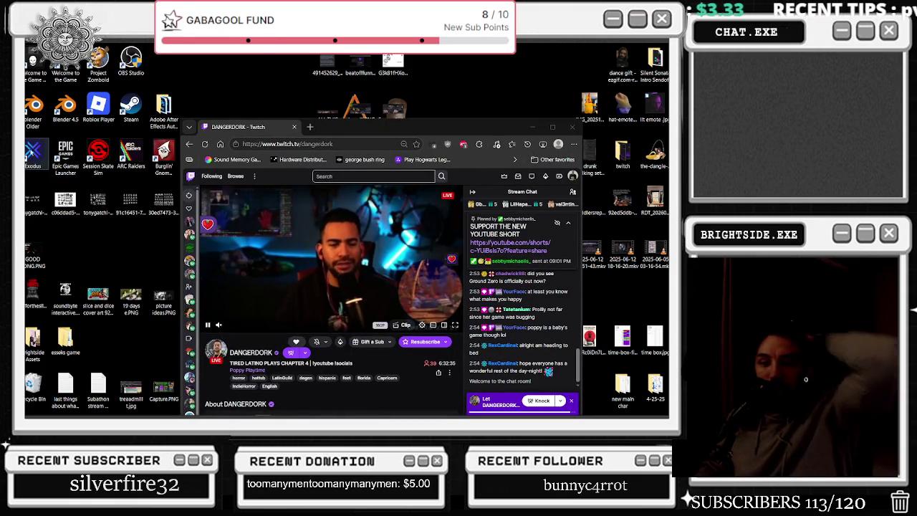
click(350, 125)
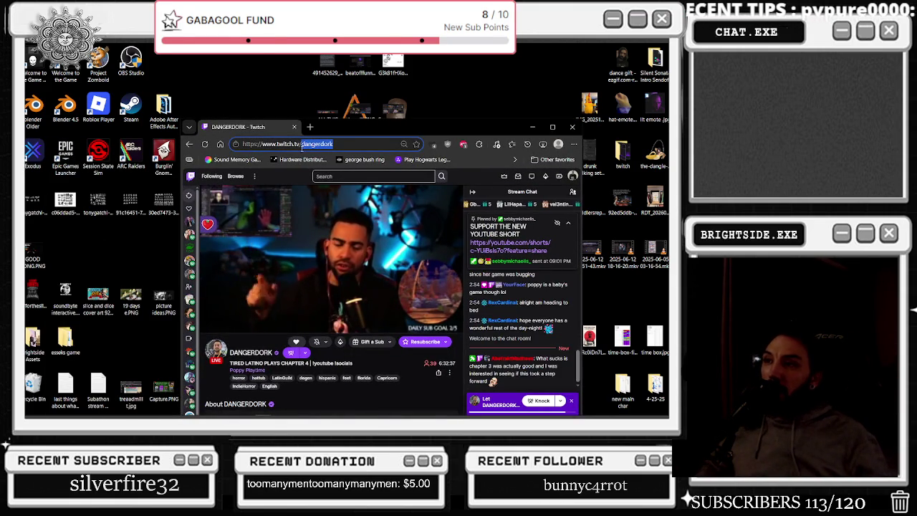
click(66, 256)
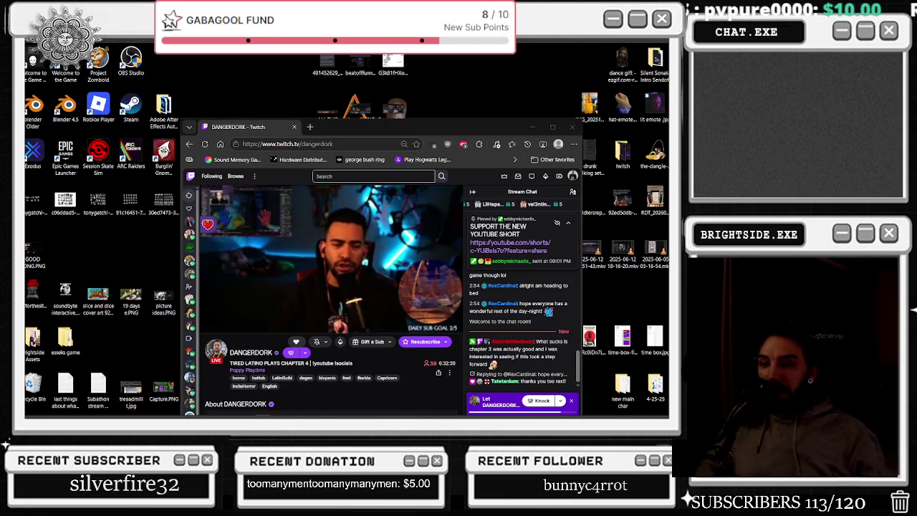